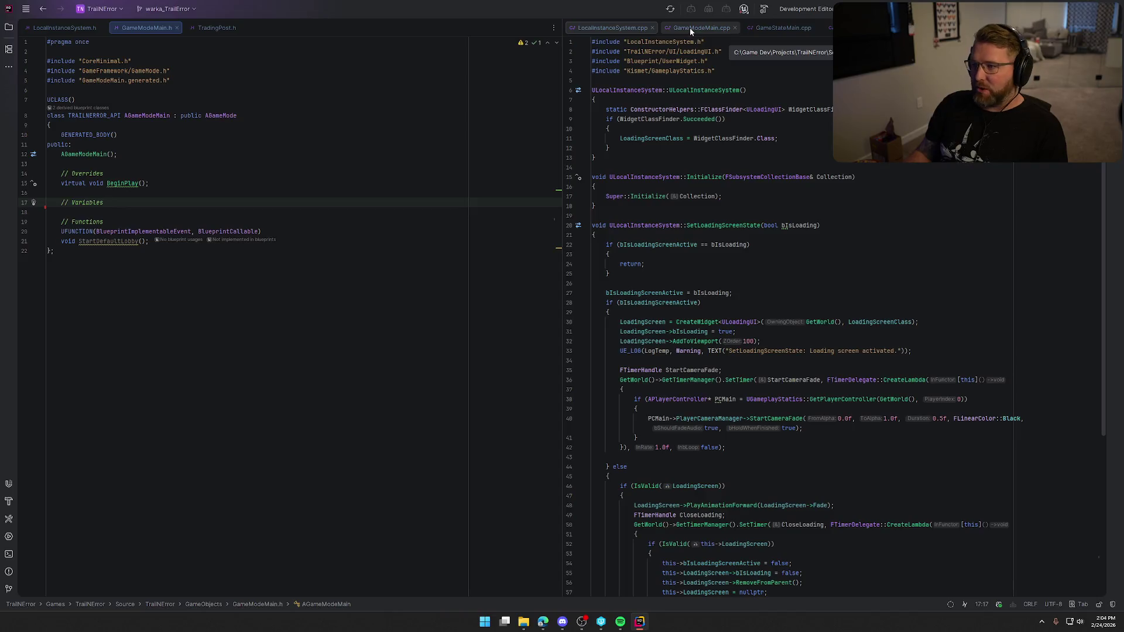
# Step: Close GameStateMain.cpp so GameModeMain.cpp with BeginPlay shows in the right pane
pyautogui.click(694, 27)
pyautogui.click(782, 35)
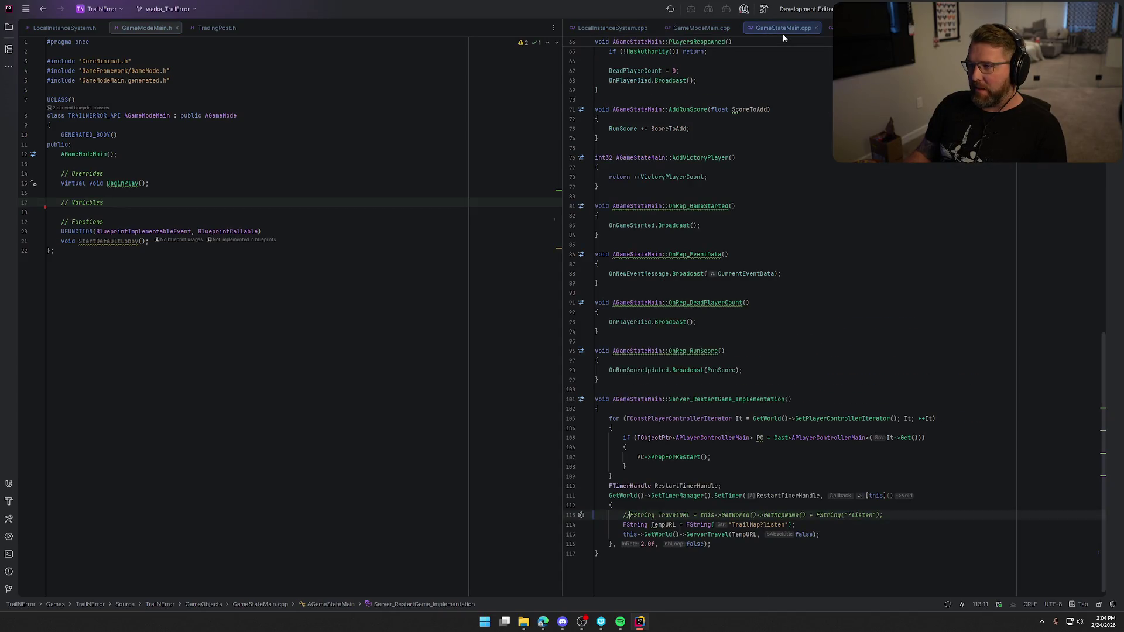
pyautogui.middleClick(789, 27)
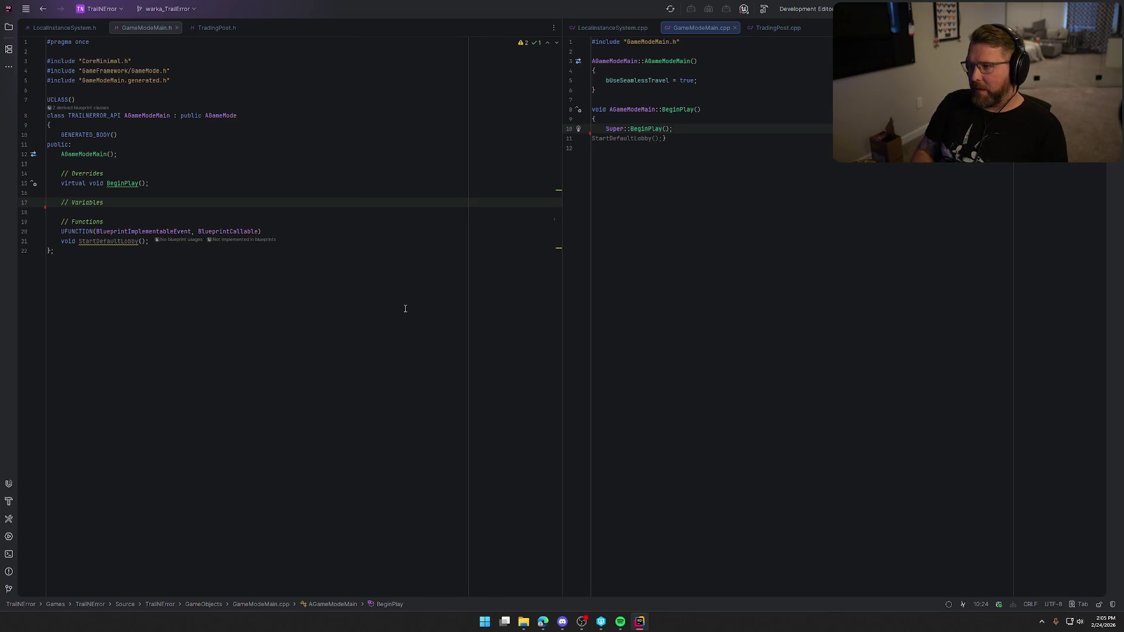
# Step: Draft a UE_LOG line and a TObjectPtr if-check inside BeginPlay after the Super call
pyautogui.press('Up')
pyautogui.press('Down')
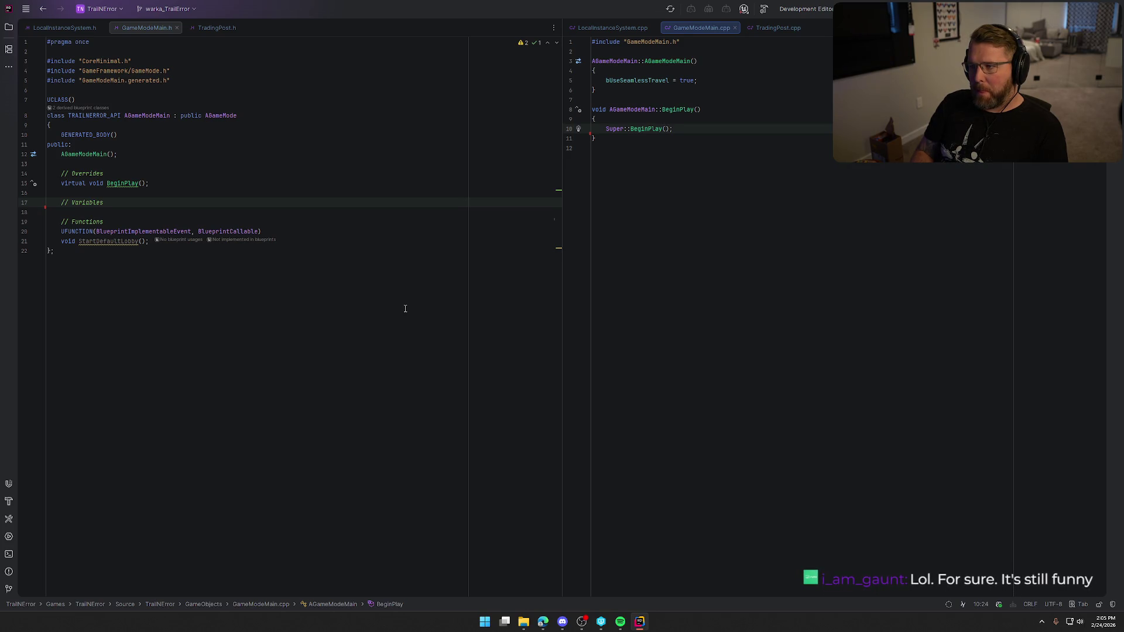
pyautogui.press('Return')
pyautogui.press('Return')
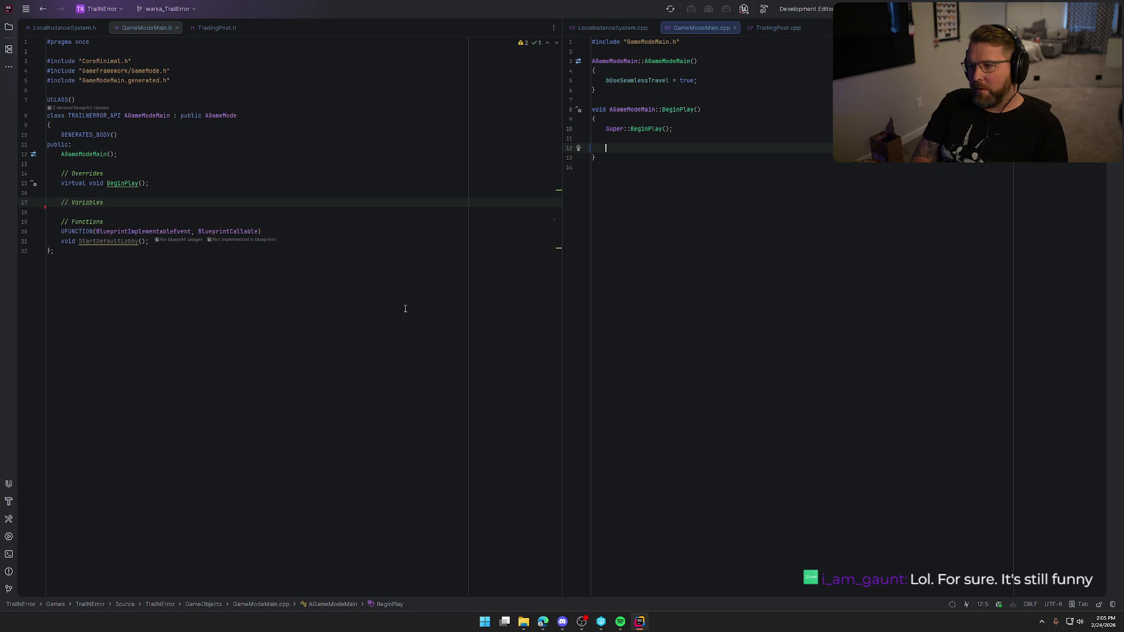
pyautogui.write('UE_LO')
pyautogui.press('Return')
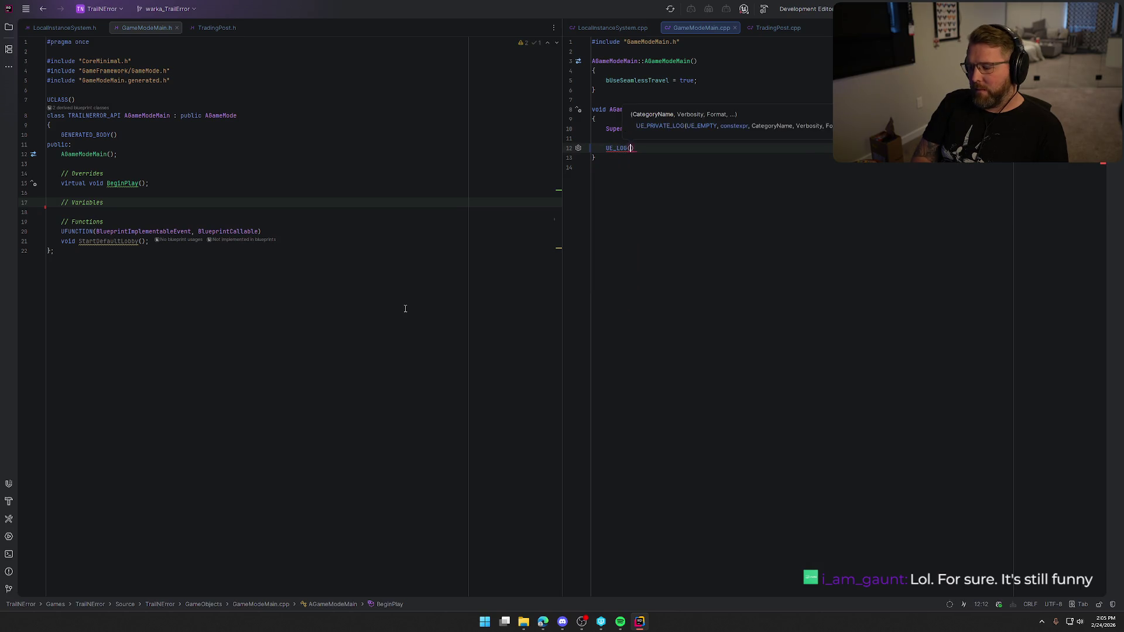
pyautogui.press('Home')
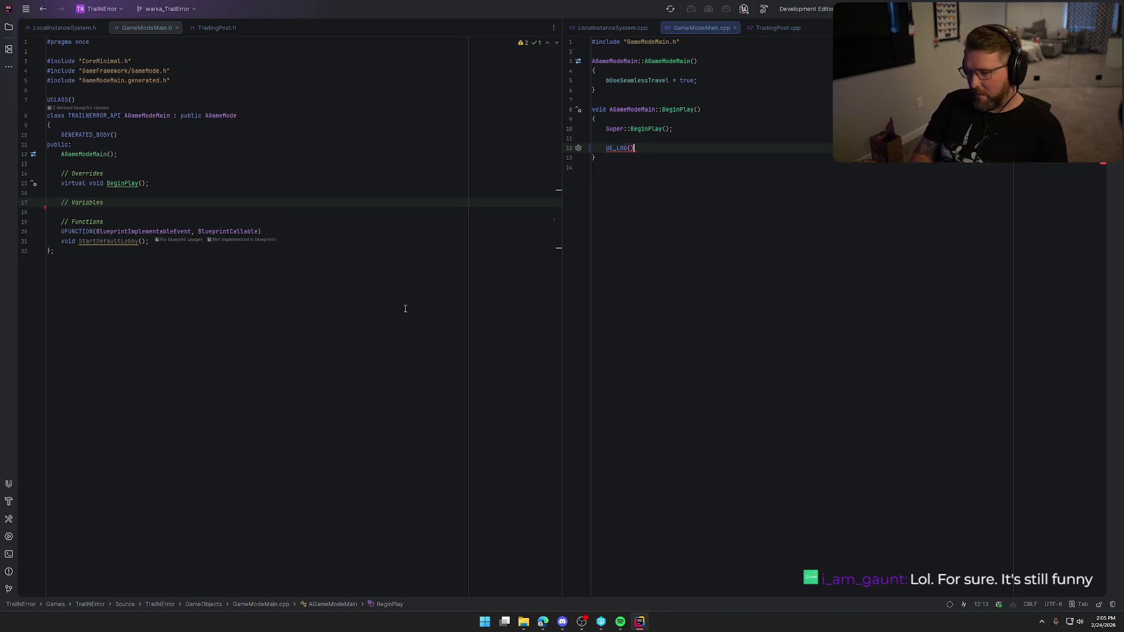
pyautogui.press('Up')
pyautogui.press('Return')
pyautogui.write('lf (Obj')
pyautogui.press('Return')
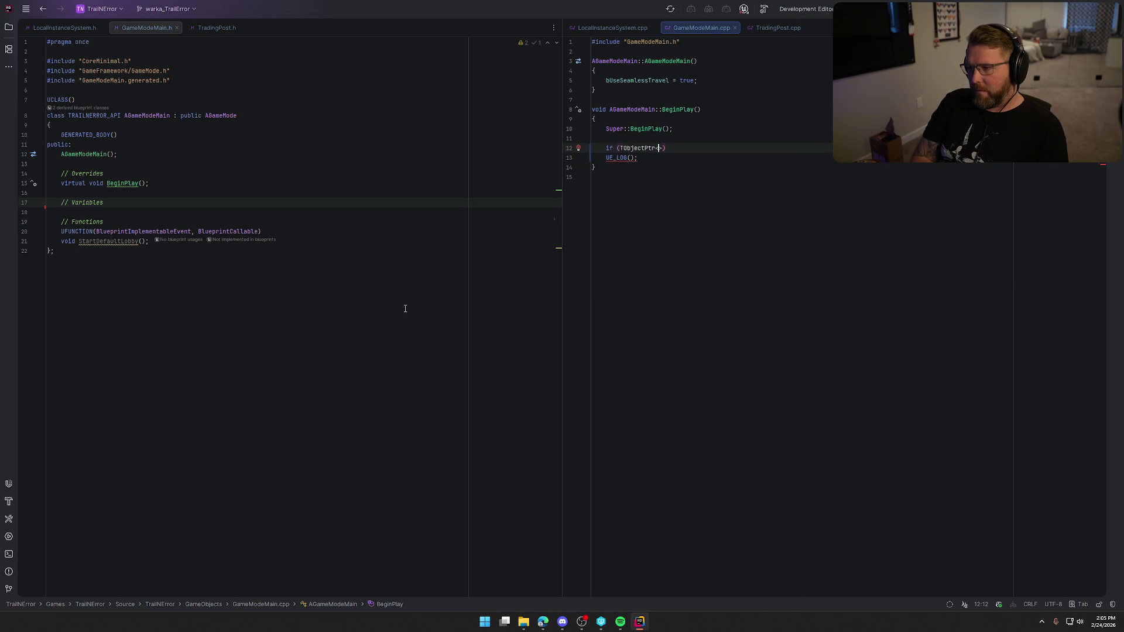
pyautogui.write('ULoca')
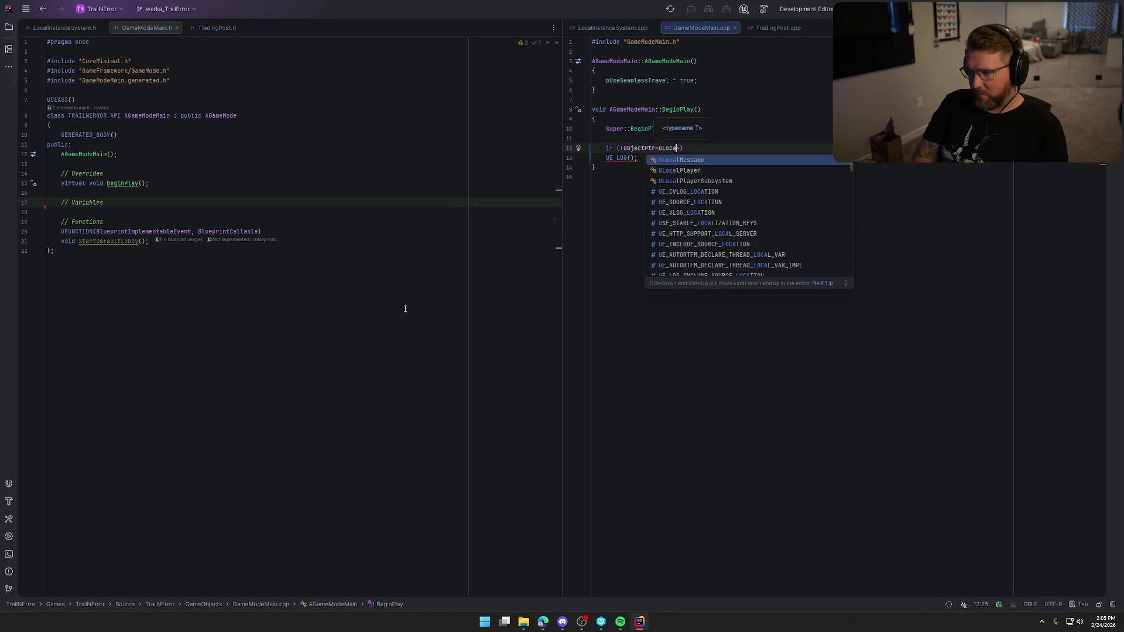
# Step: Delete the unfinished if line and the UE_LOG line, leaving BeginPlay with only the Super call
pyautogui.press('Escape')
pyautogui.press('Down')
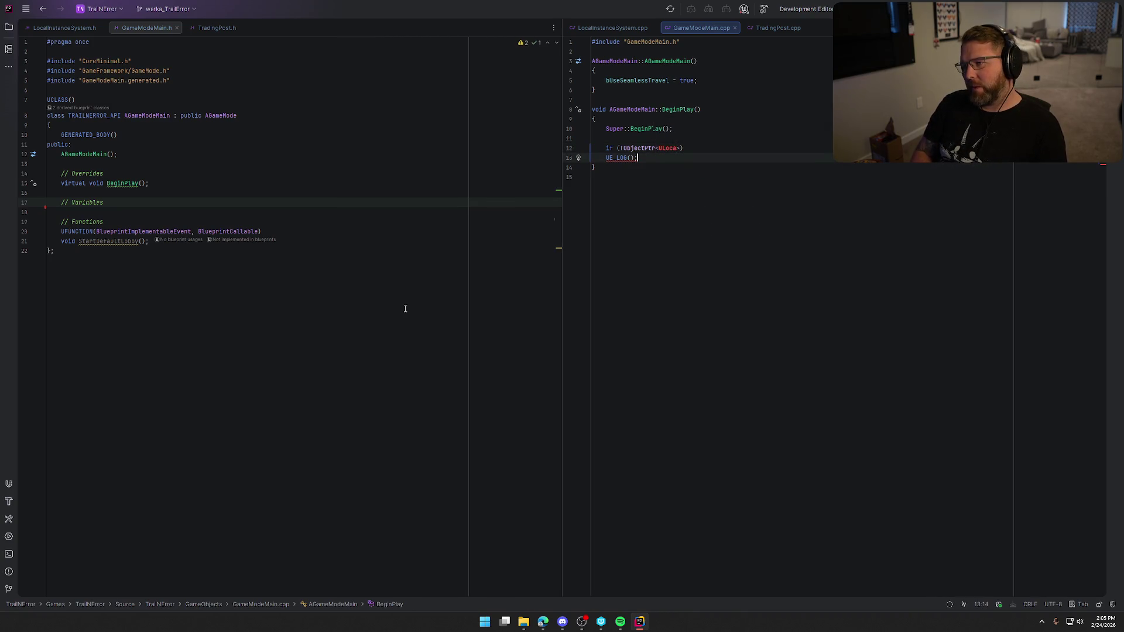
pyautogui.press('Up')
pyautogui.hotkey('shift', 'Up')
pyautogui.press('BackSpace')
pyautogui.hotkey('shift', 'Down')
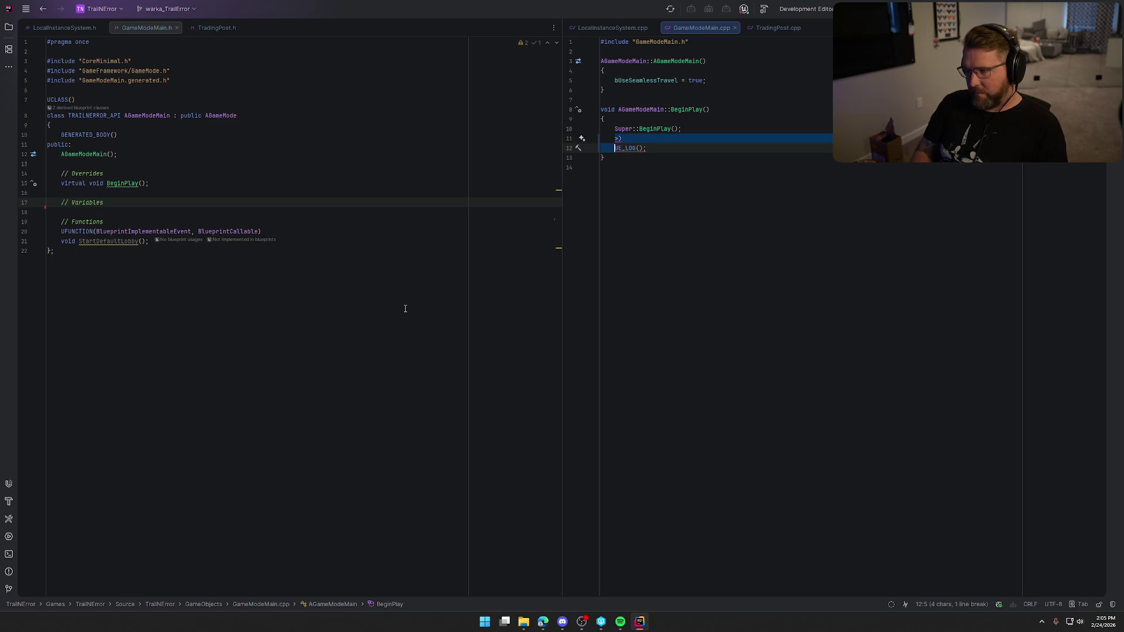
pyautogui.hotkey('ctrl', 'y')
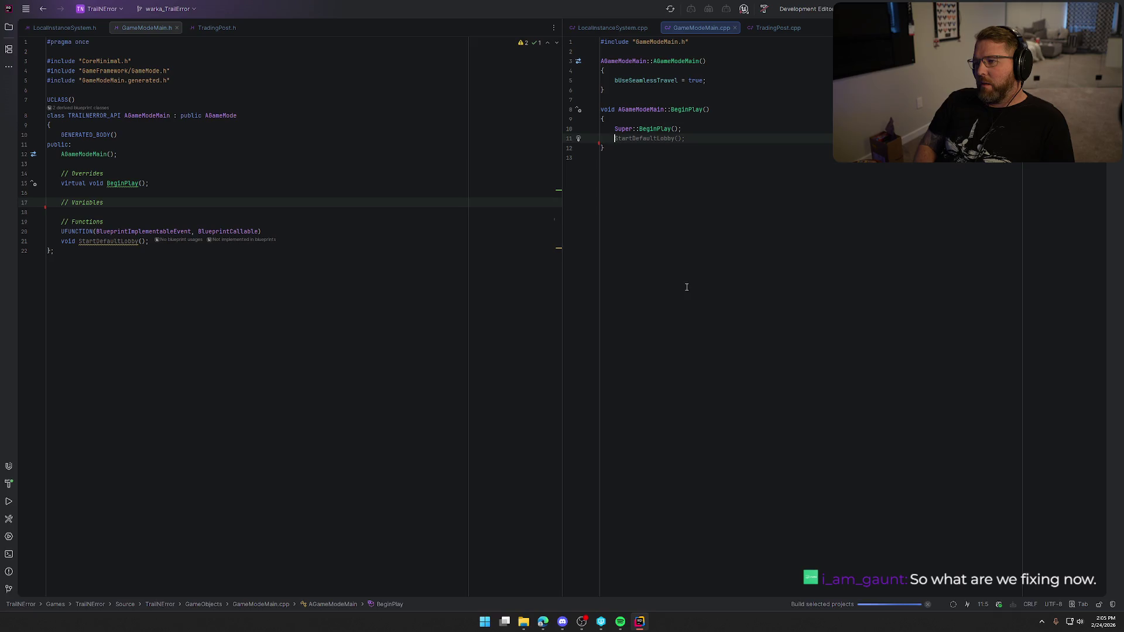
# Step: Let the build finish, close the Unreal log panel and switch over to Unreal Editor
pyautogui.press('Down')
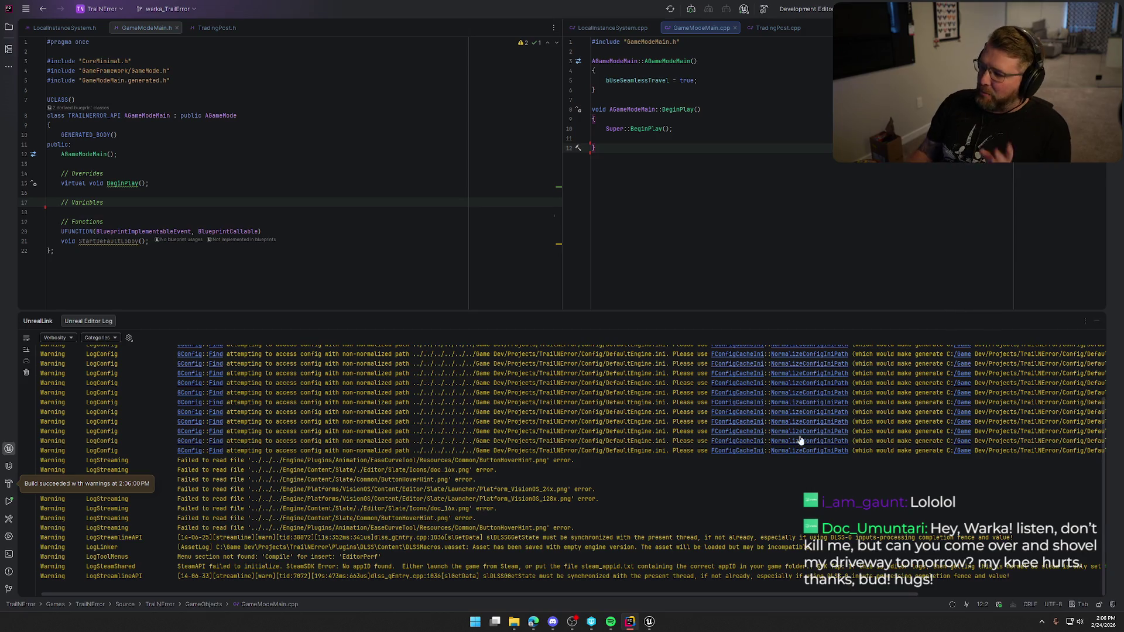
pyautogui.press('Escape')
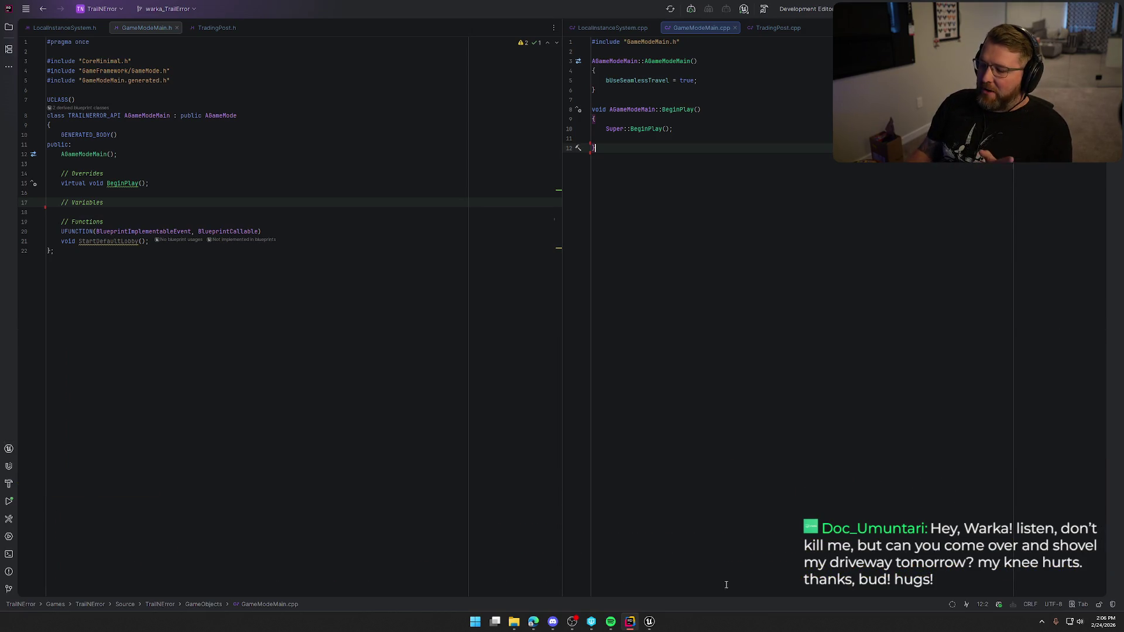
pyautogui.click(649, 621)
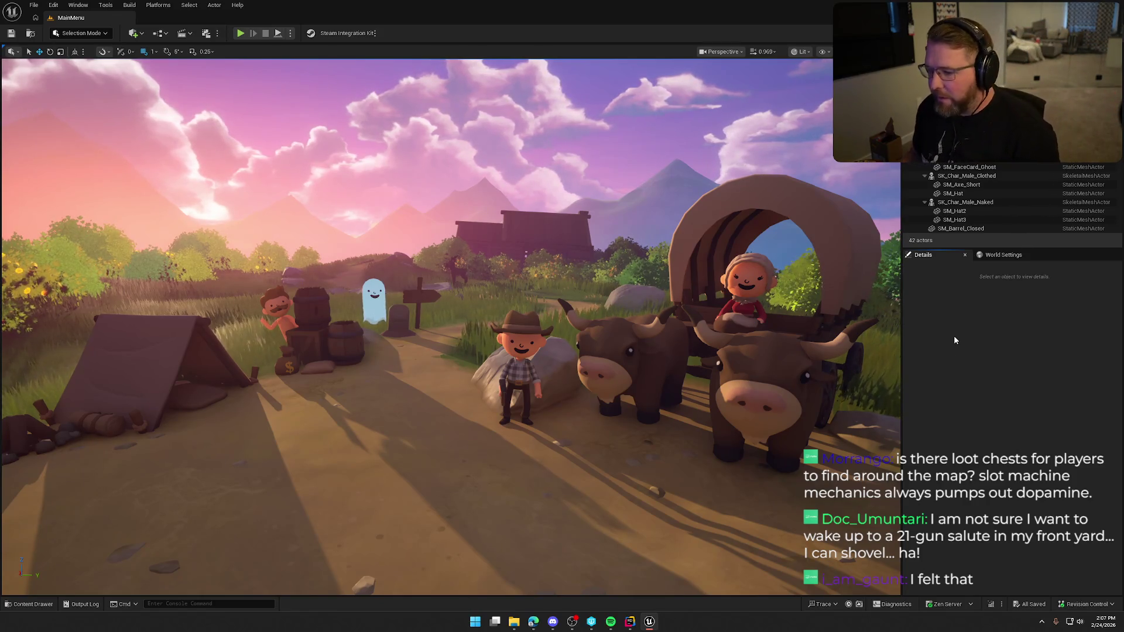
# Step: Open SM_Parcel from Art > Props in the mesh editor, view it from above, then close it
pyautogui.hotkey('ctrl', 'space')
pyautogui.click(30, 422)
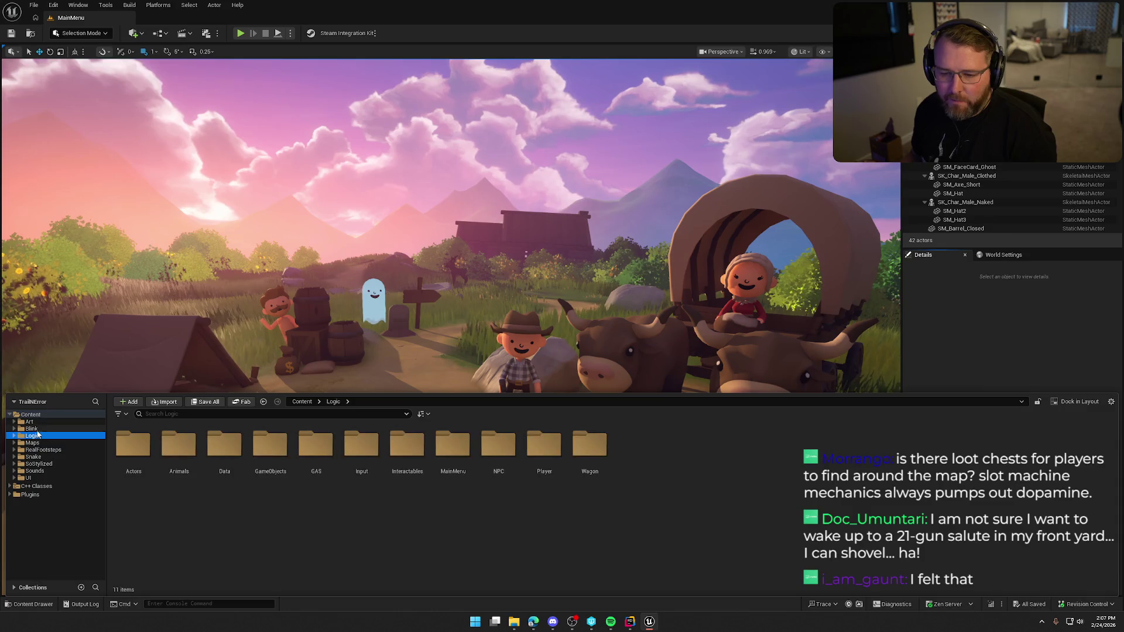
pyautogui.doubleClick(362, 444)
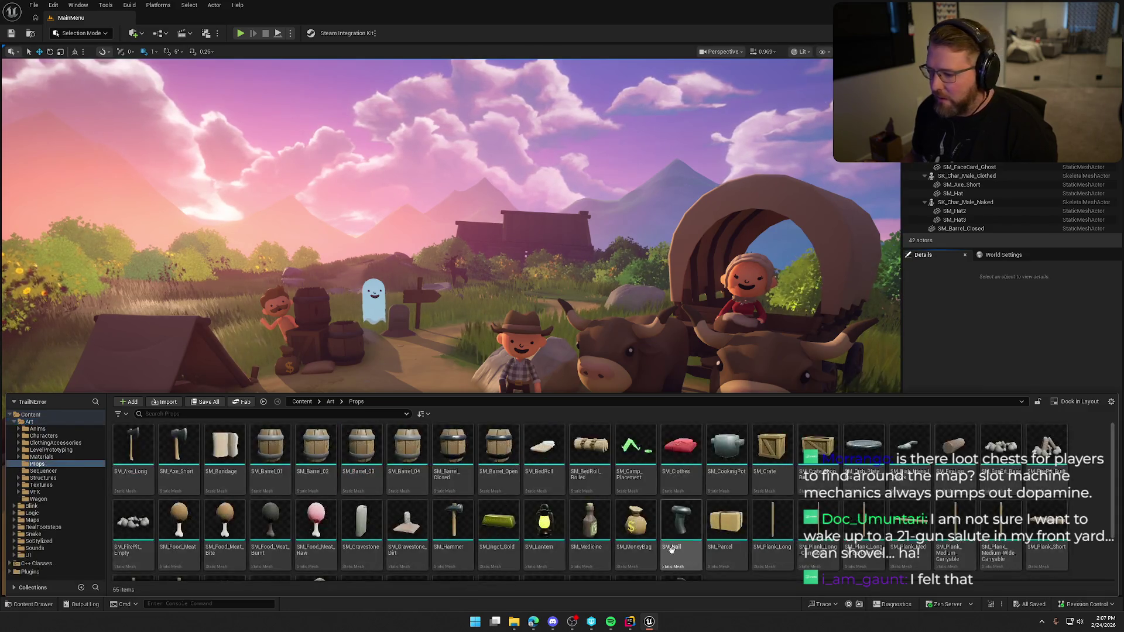
pyautogui.click(719, 523)
pyautogui.doubleClick(720, 524)
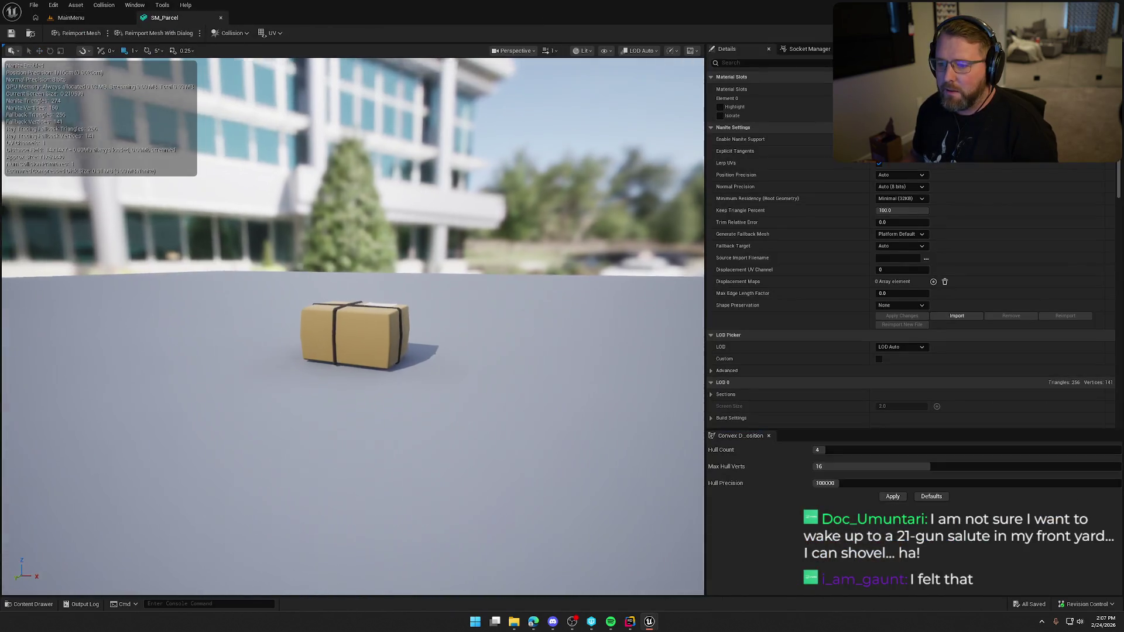
pyautogui.moveTo(366, 178); pyautogui.dragTo(367, 178)
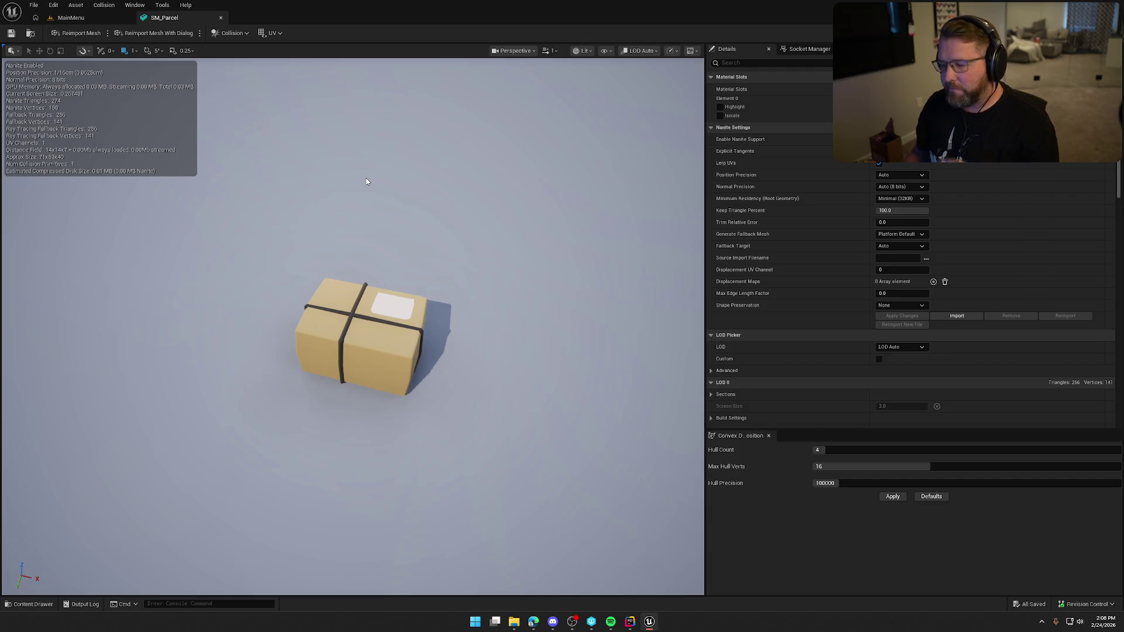
pyautogui.click(220, 18)
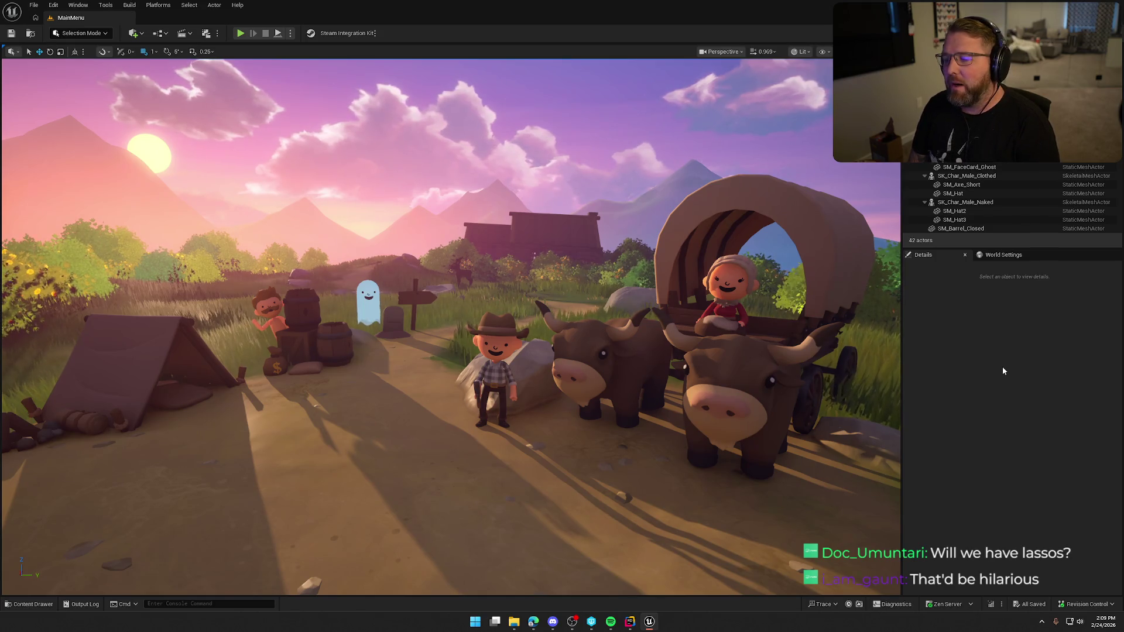
# Step: Browse ClothingAccessories, NewAccessories and NewHair, then hide the asset listing to show the scene
pyautogui.hotkey('ctrl', 'space')
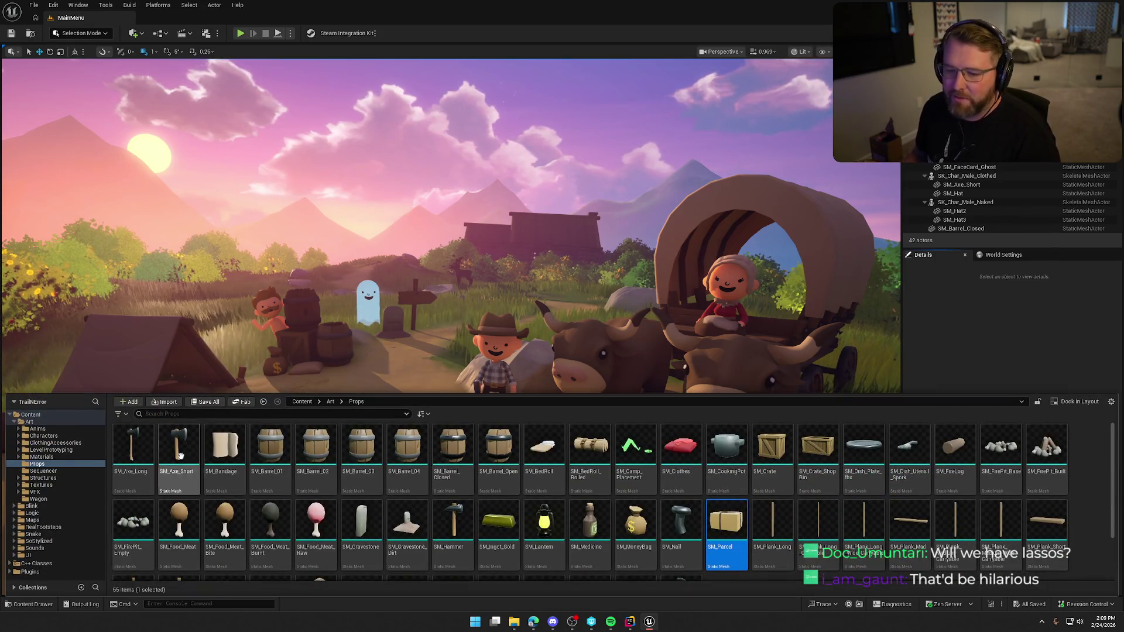
pyautogui.click(44, 444)
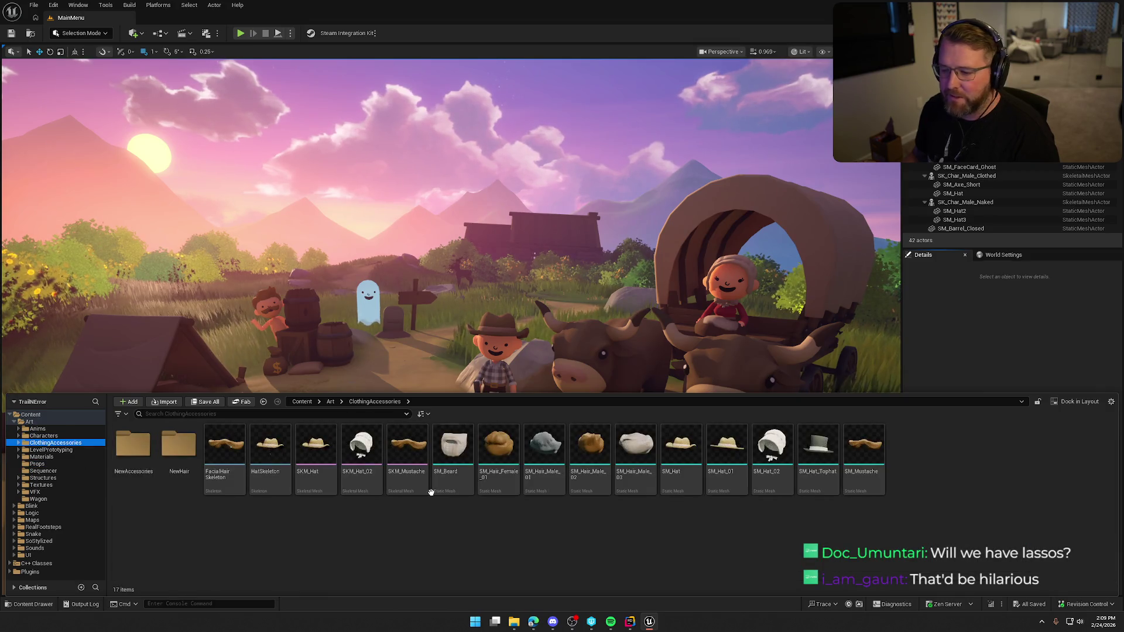
pyautogui.doubleClick(133, 446)
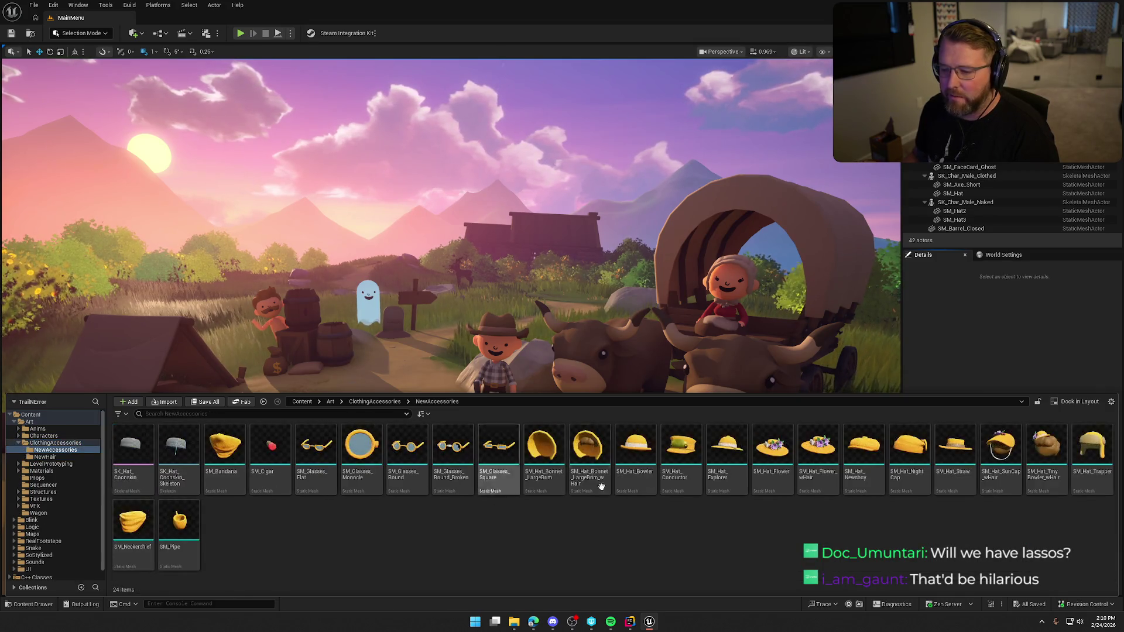
pyautogui.click(44, 457)
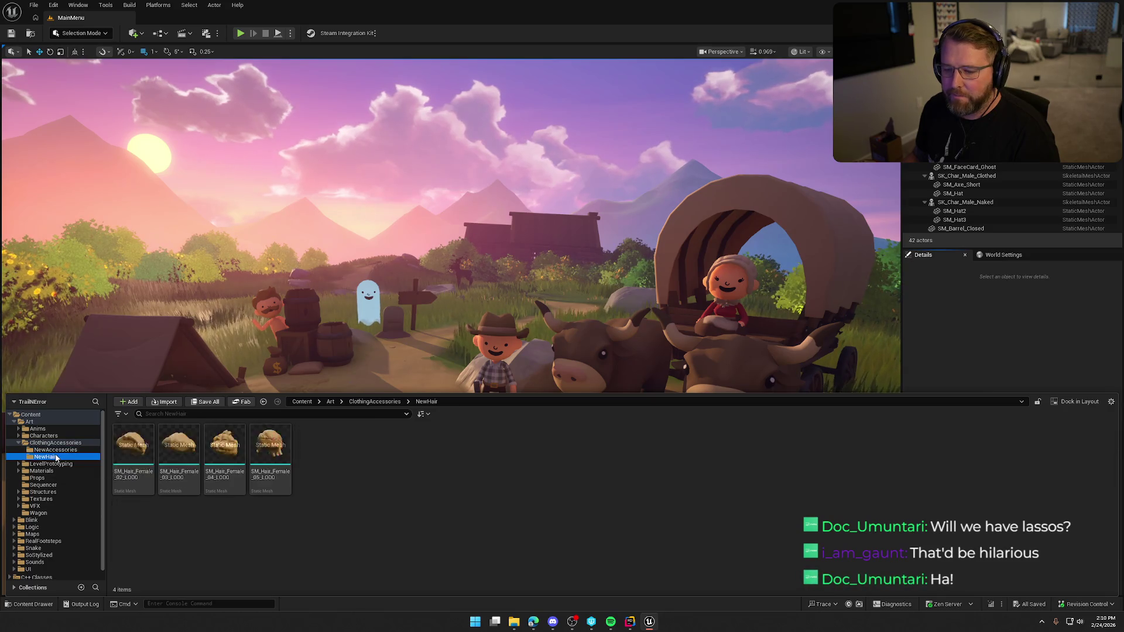
pyautogui.keyDown('ctrl'); pyautogui.click(56, 443); pyautogui.keyUp('ctrl')
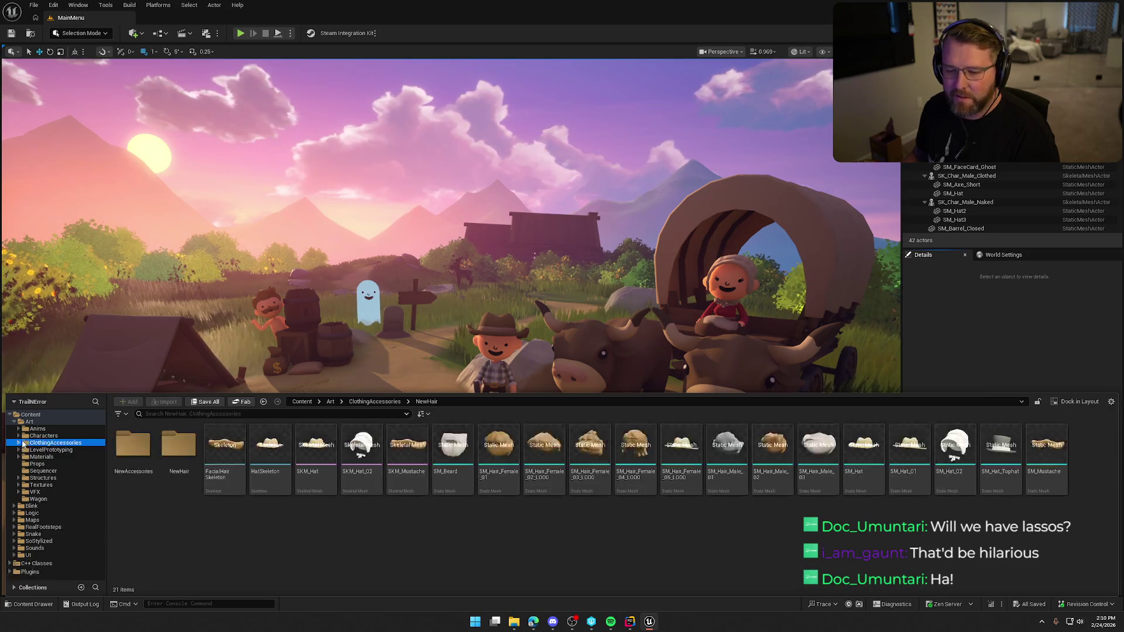
pyautogui.click(1000, 346)
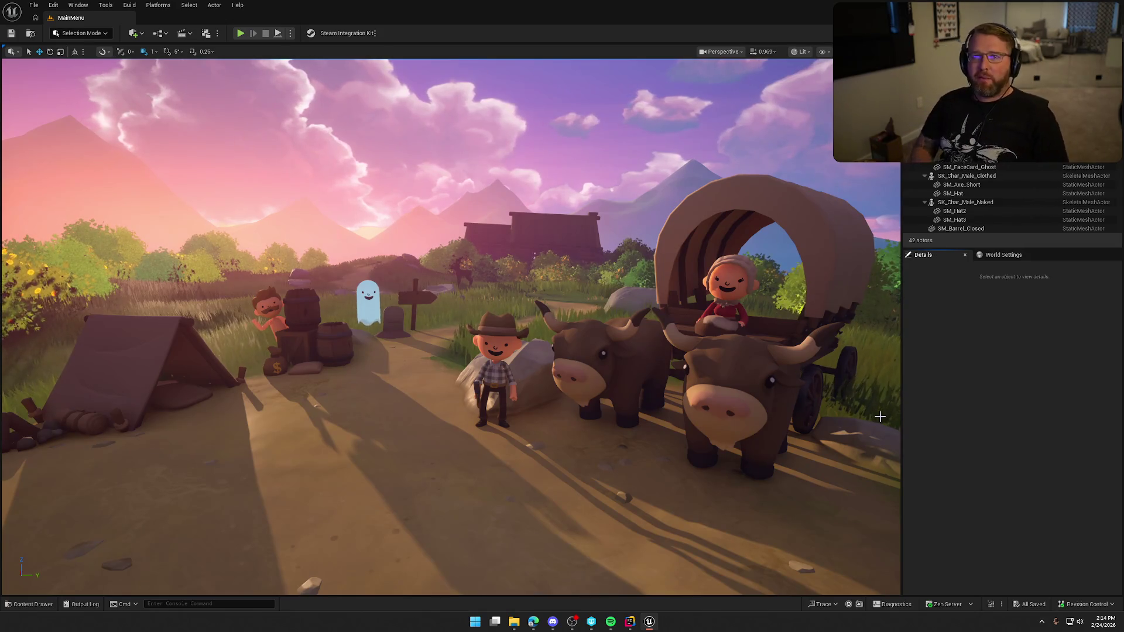
# Step: Load the TrailMap level from the Maps folder and hide the asset listing
pyautogui.hotkey('ctrl', 'space')
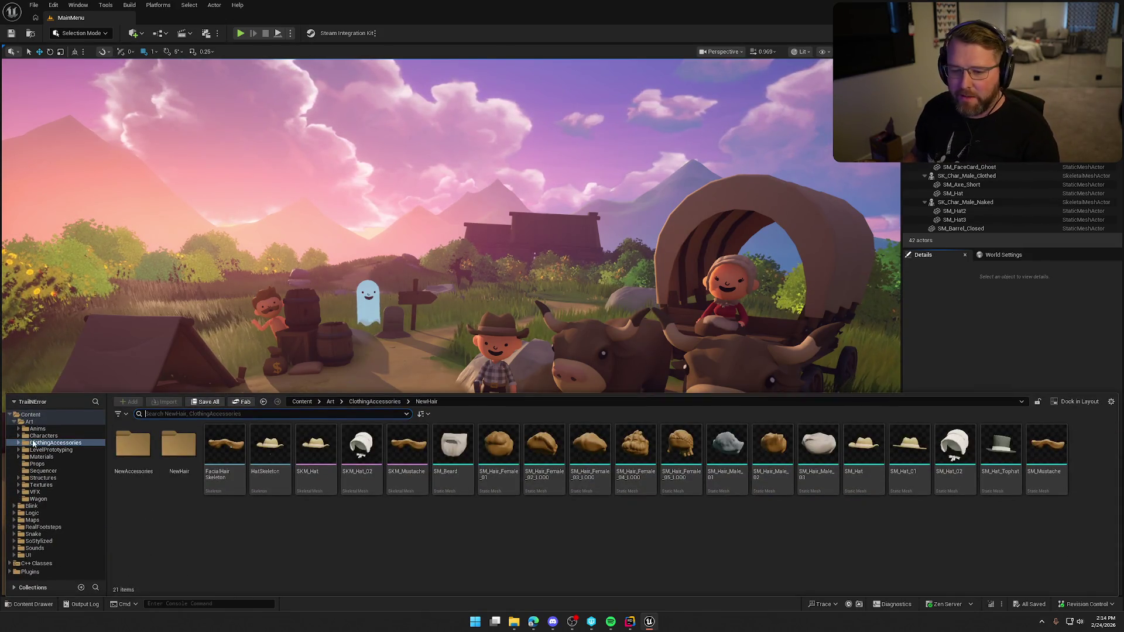
pyautogui.doubleClick(30, 422)
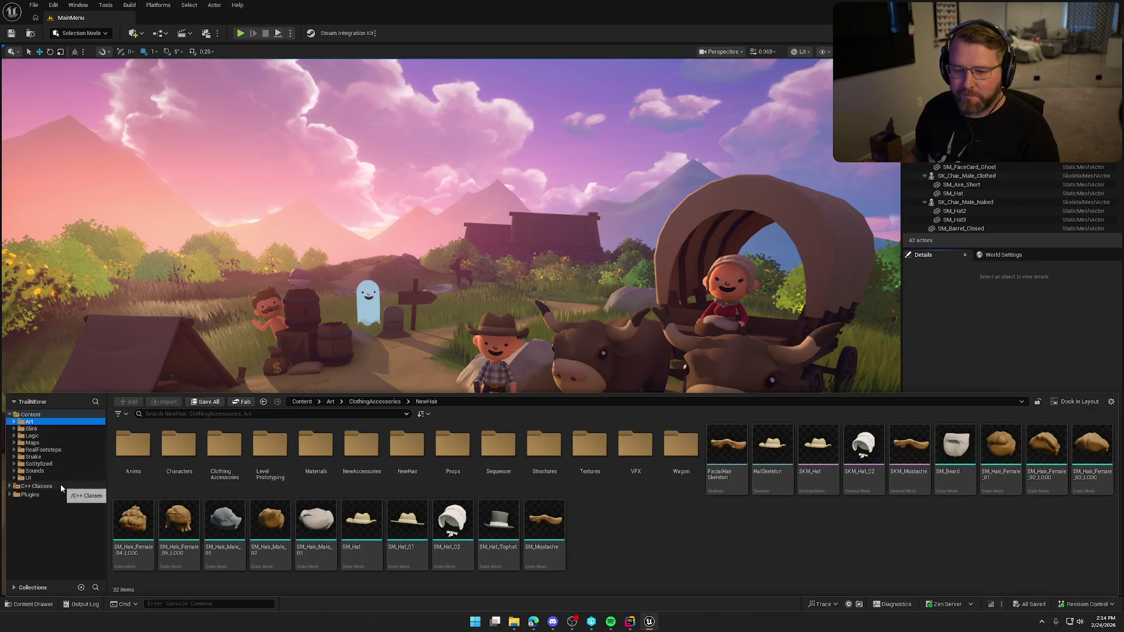
pyautogui.click(34, 443)
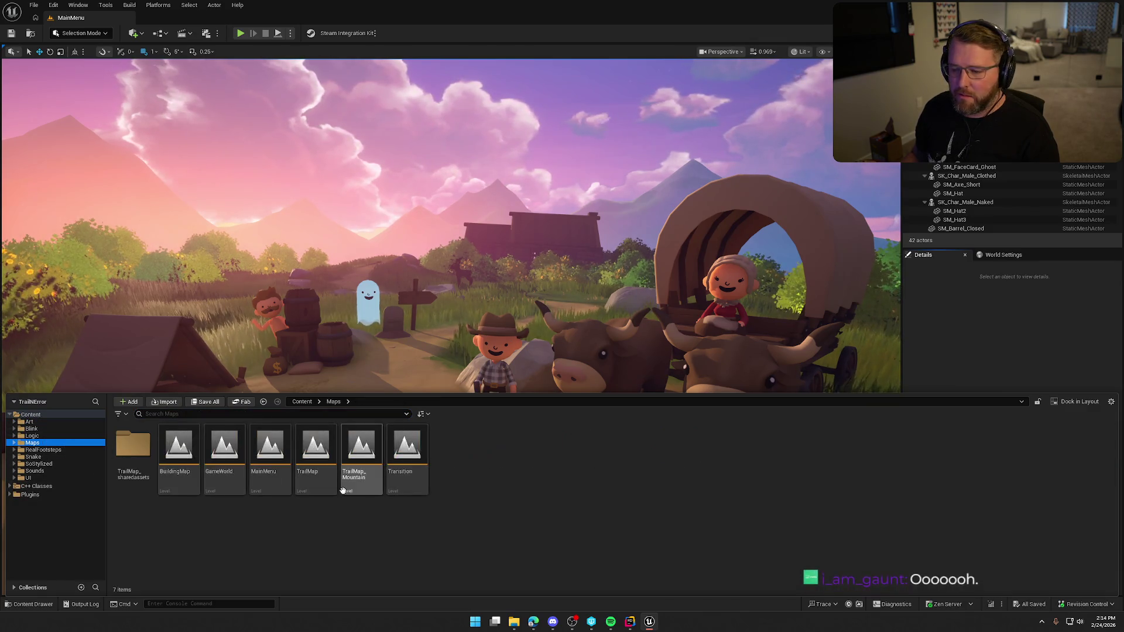
pyautogui.click(323, 466)
pyautogui.doubleClick(324, 466)
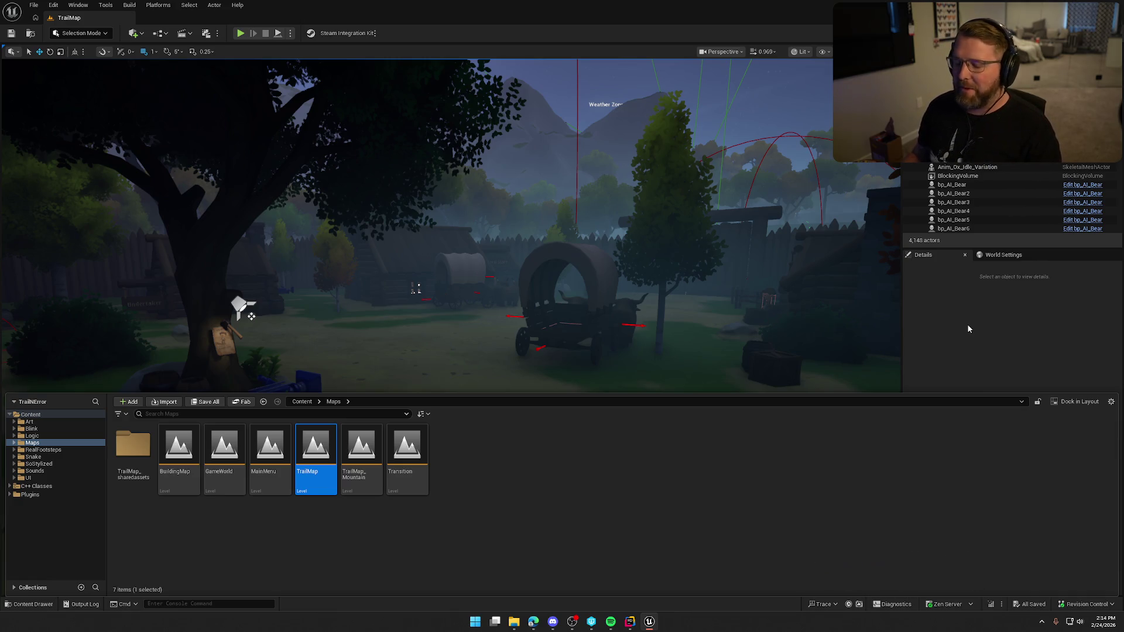
pyautogui.hotkey('ctrl', 'space')
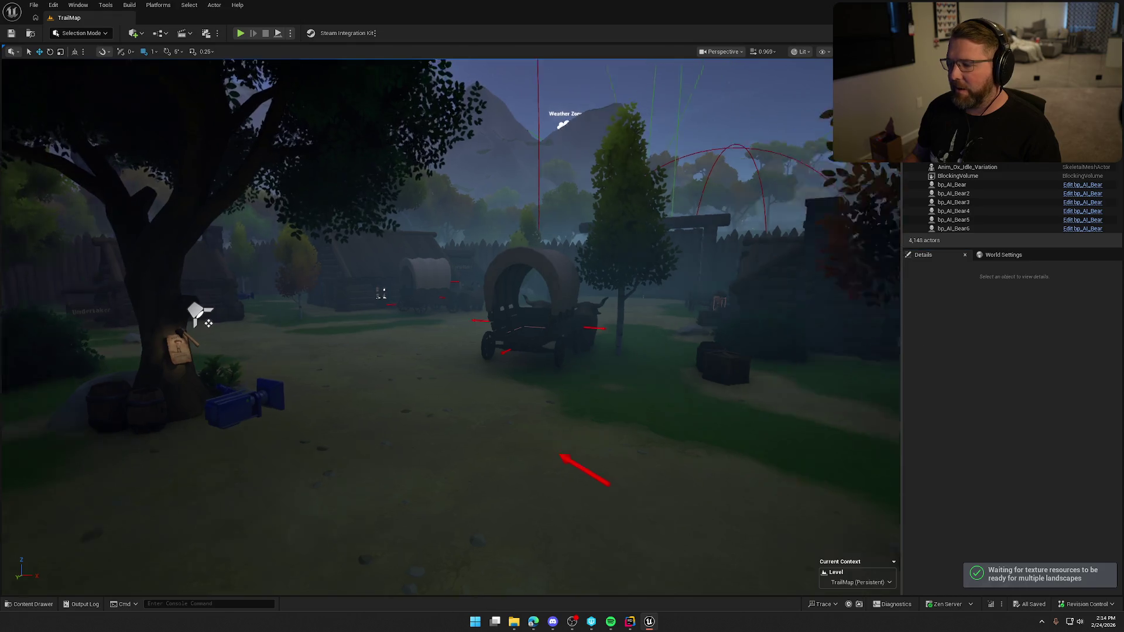
# Step: Fly the viewport through the village to the Doctor's cabin and turn away from it
pyautogui.moveTo(735, 314); pyautogui.dragTo(615, 316)
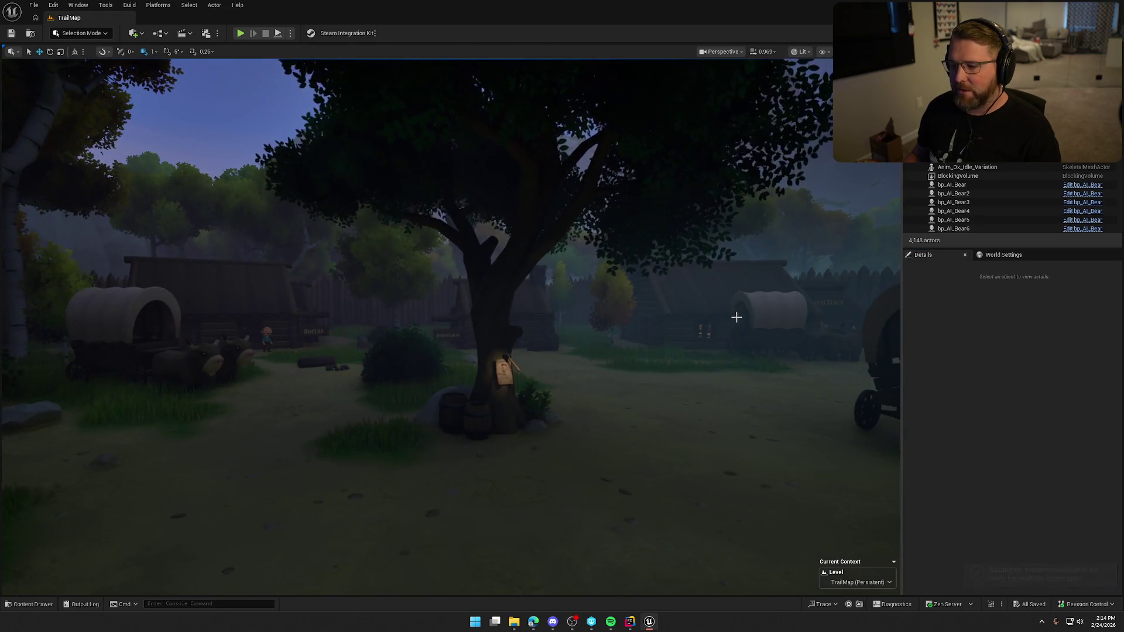
pyautogui.moveTo(735, 314); pyautogui.dragTo(694, 263)
pyautogui.moveTo(735, 314)
pyautogui.mouseDown()
pyautogui.moveTo(702, 291)
pyautogui.moveTo(736, 316)
pyautogui.mouseUp()
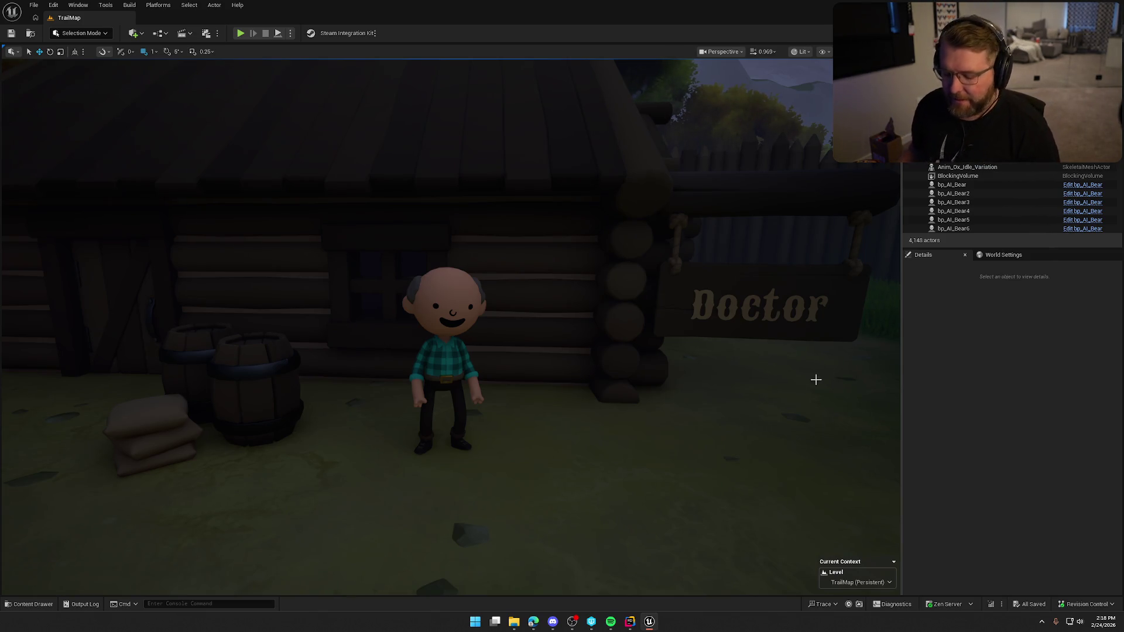
pyautogui.moveTo(796, 382)
pyautogui.mouseDown()
pyautogui.moveTo(843, 369)
pyautogui.moveTo(791, 369)
pyautogui.mouseUp()
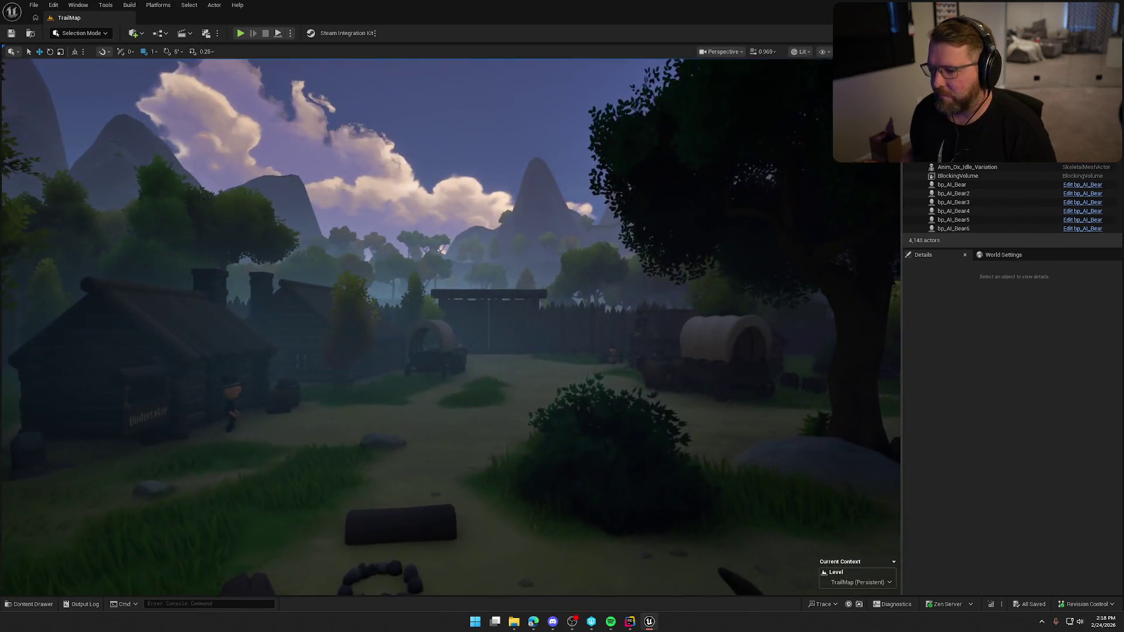
# Step: Fly around the village tree and wagons from new angles, then show the Output Log
pyautogui.press('w')
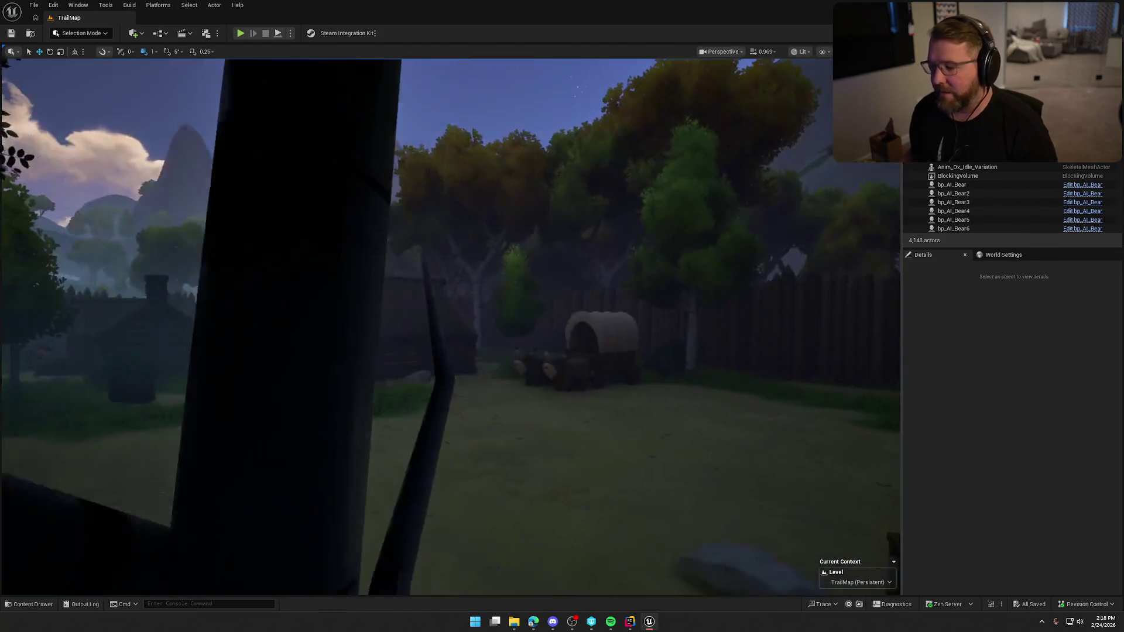
pyautogui.press('w')
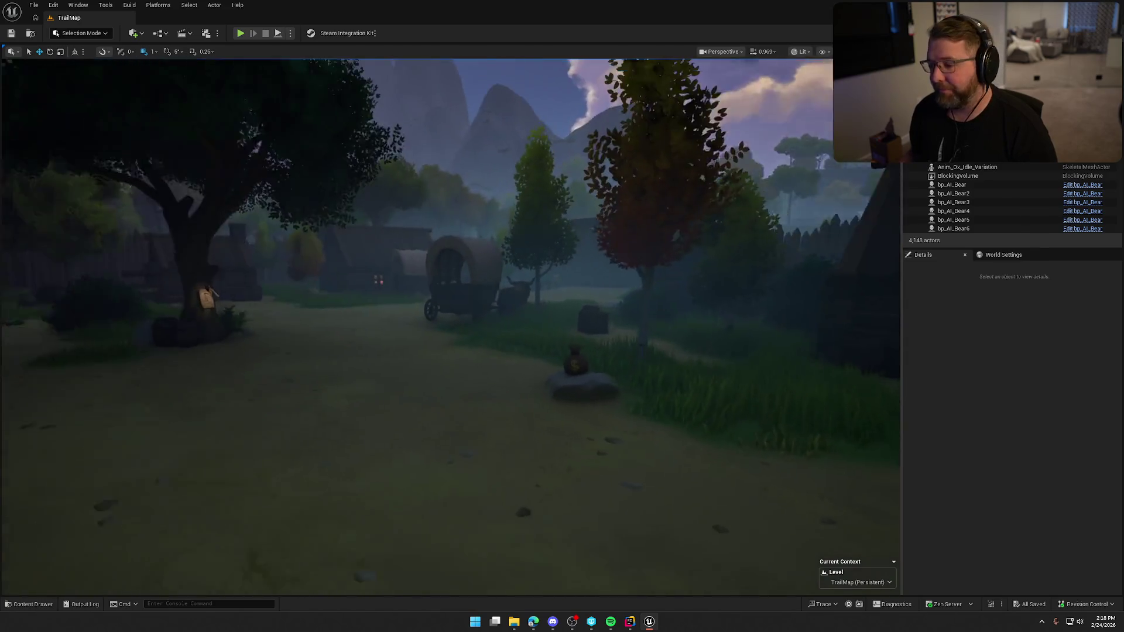
pyautogui.press('w')
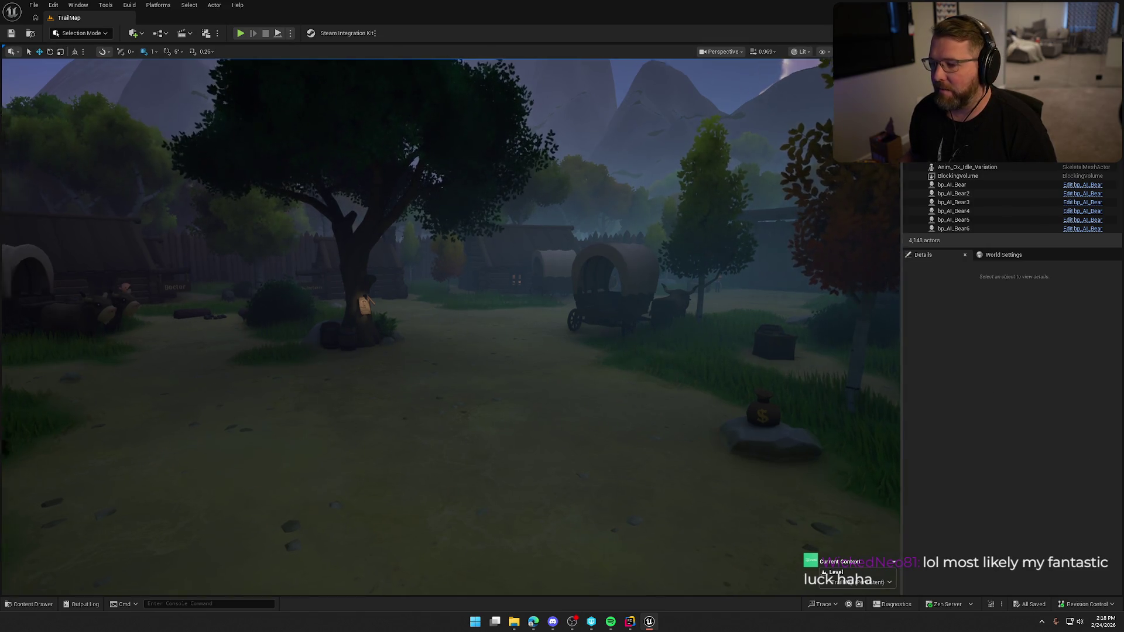
pyautogui.press('w')
pyautogui.press('s')
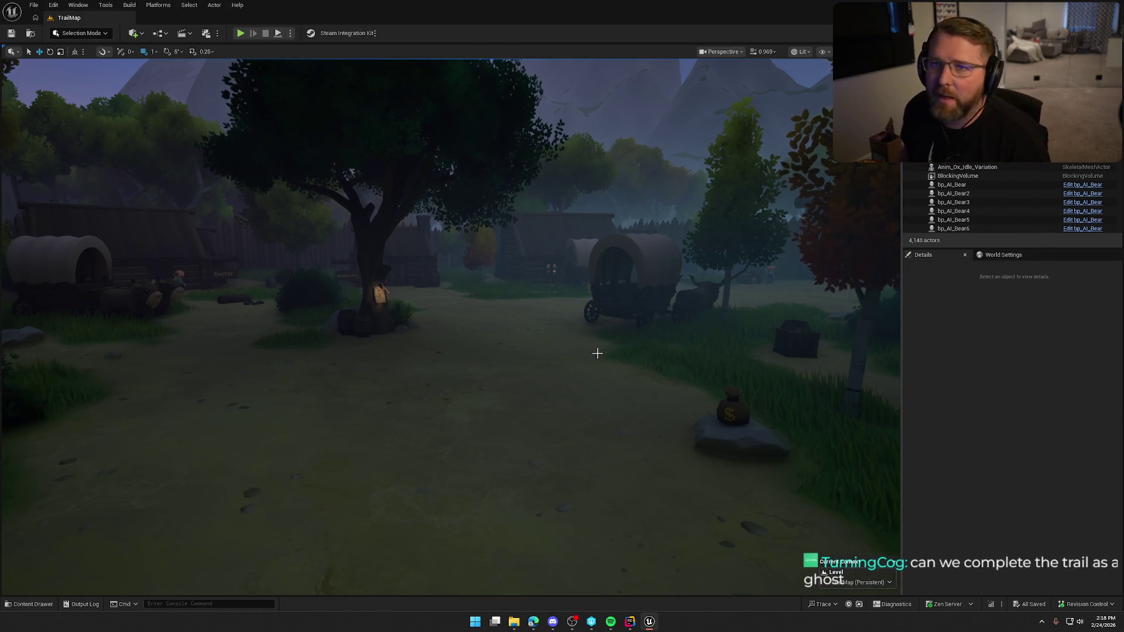
pyautogui.moveTo(539, 419); pyautogui.dragTo(597, 419)
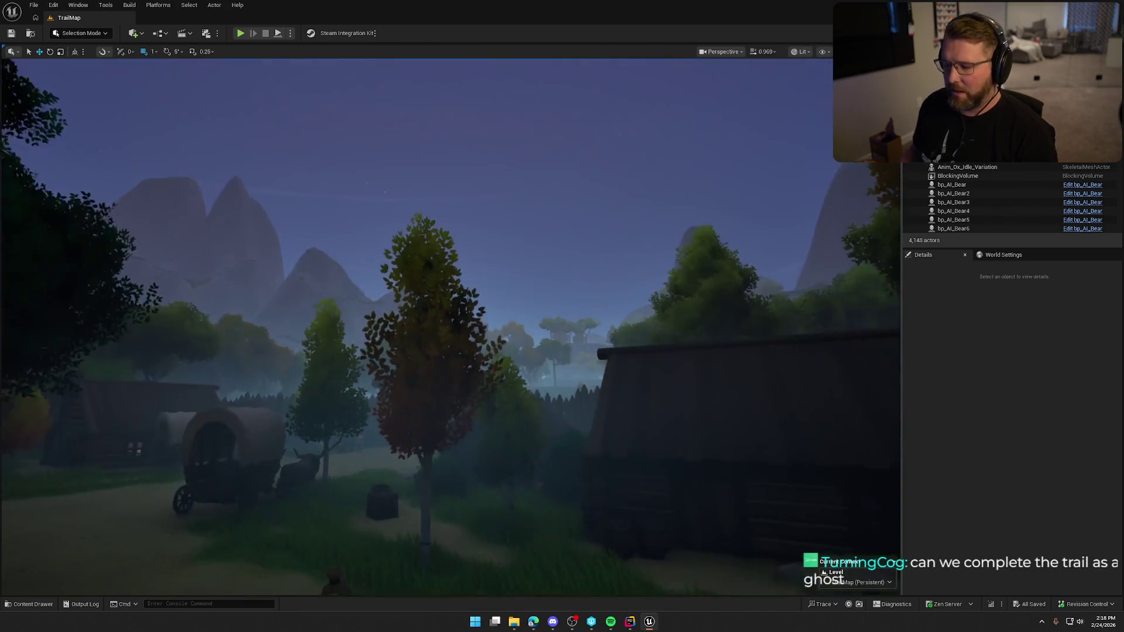
pyautogui.moveTo(579, 353); pyautogui.dragTo(571, 349)
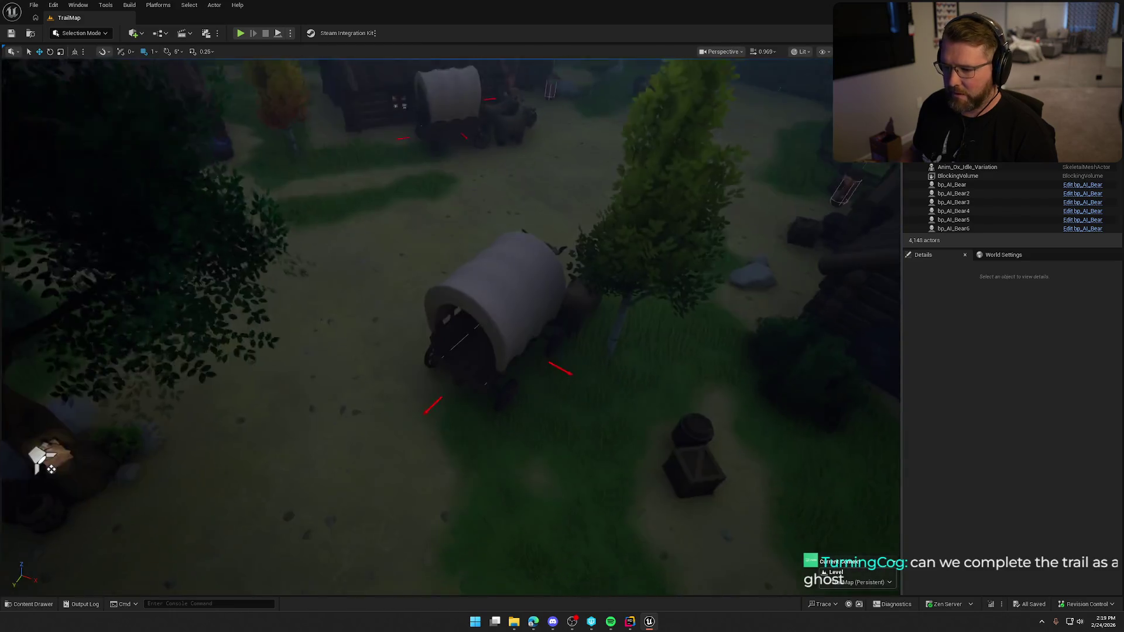
pyautogui.click(80, 608)
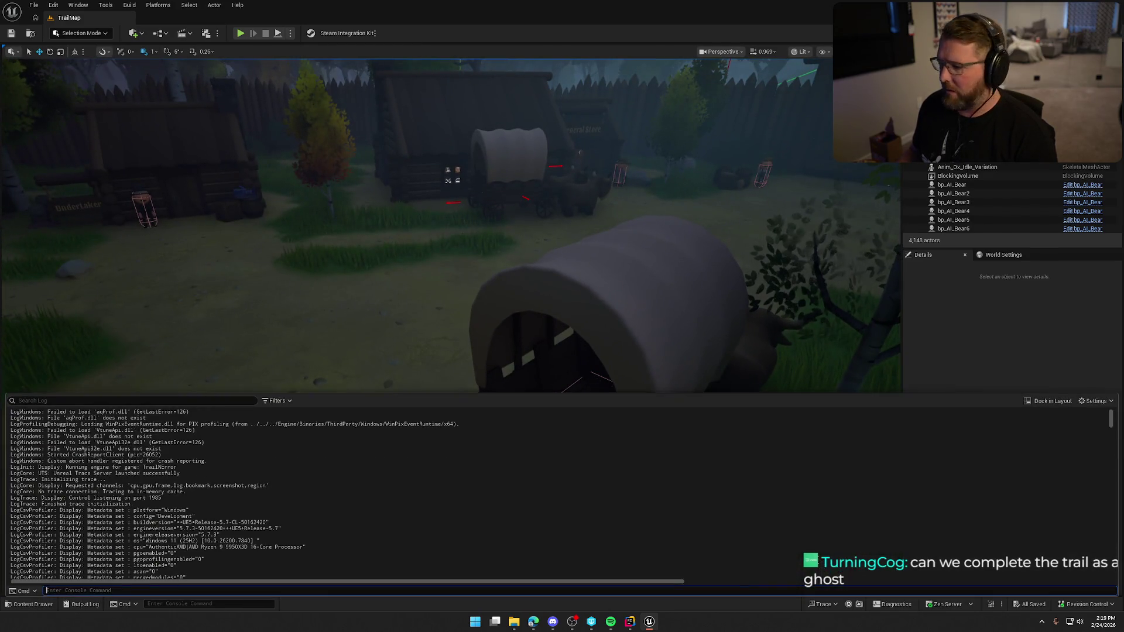
# Step: Hide the output log and open the GM_InGame blueprint from Logic/GameObjects
pyautogui.click(663, 453)
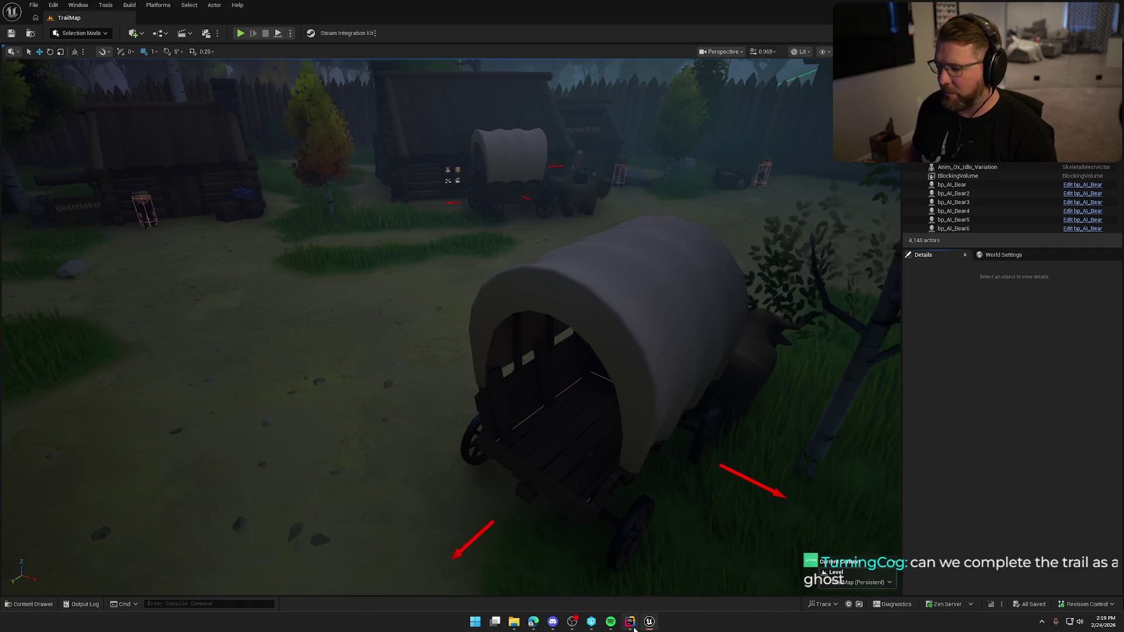
pyautogui.click(629, 622)
pyautogui.click(649, 621)
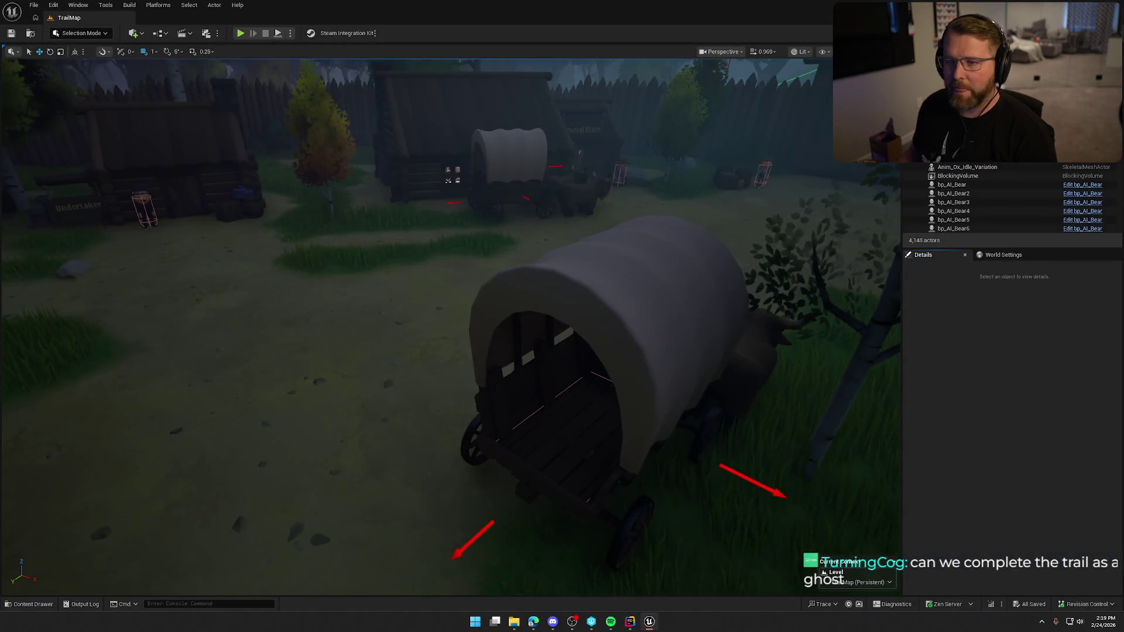
pyautogui.click(1073, 294)
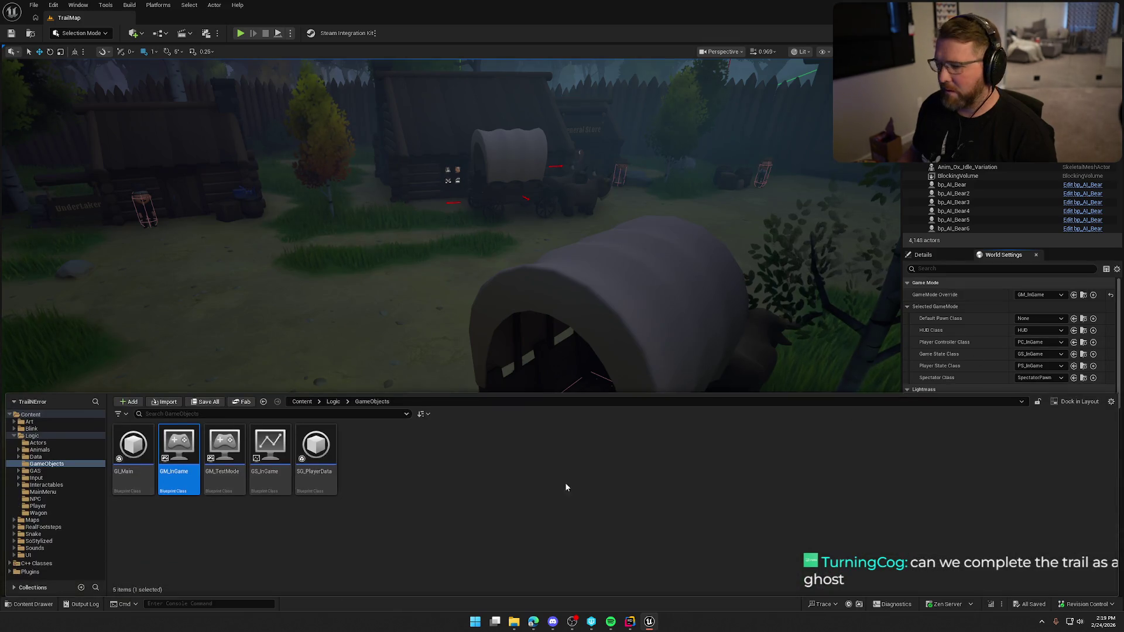
pyautogui.doubleClick(179, 453)
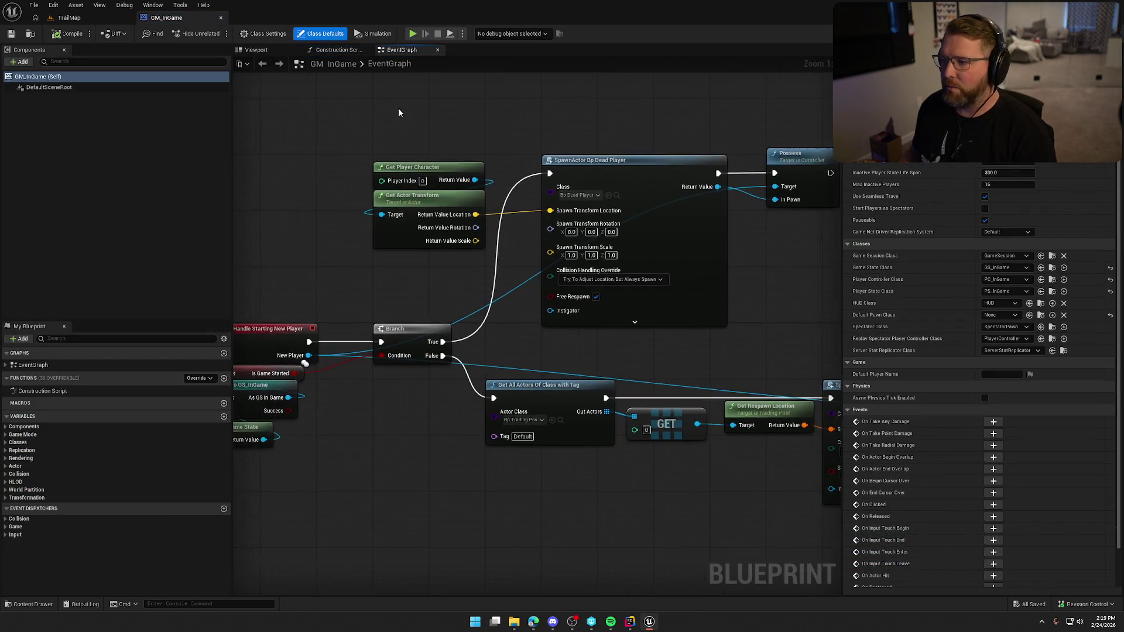
pyautogui.scroll(-2, 363, 234)
pyautogui.scroll(-1, 363, 235)
pyautogui.scroll(1, 370, 168)
pyautogui.scroll(2, 361, 151)
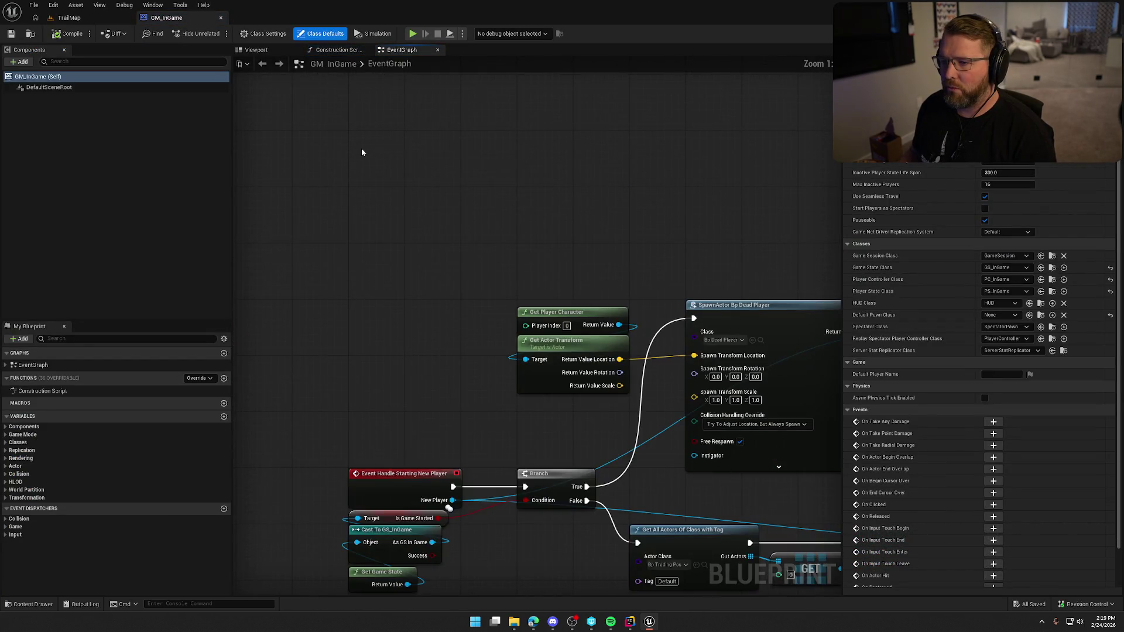
# Step: Place Event BeginPlay at the top and a Local Instance System node feeding a Get Checkpoint Index getter
pyautogui.rightClick(361, 152)
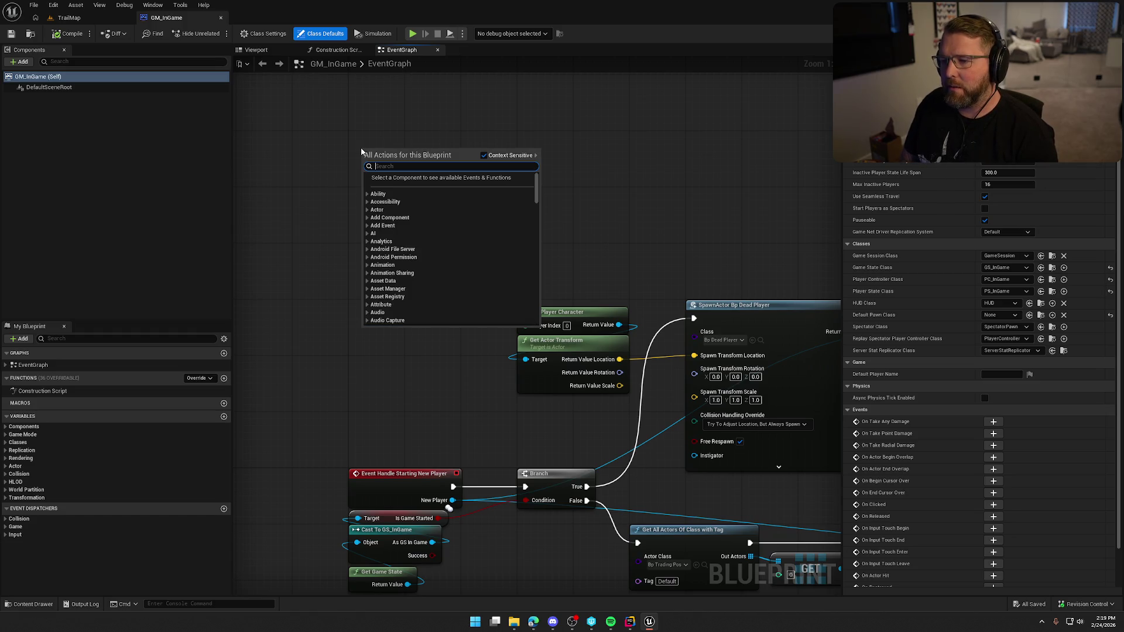
pyautogui.write('event begin pla')
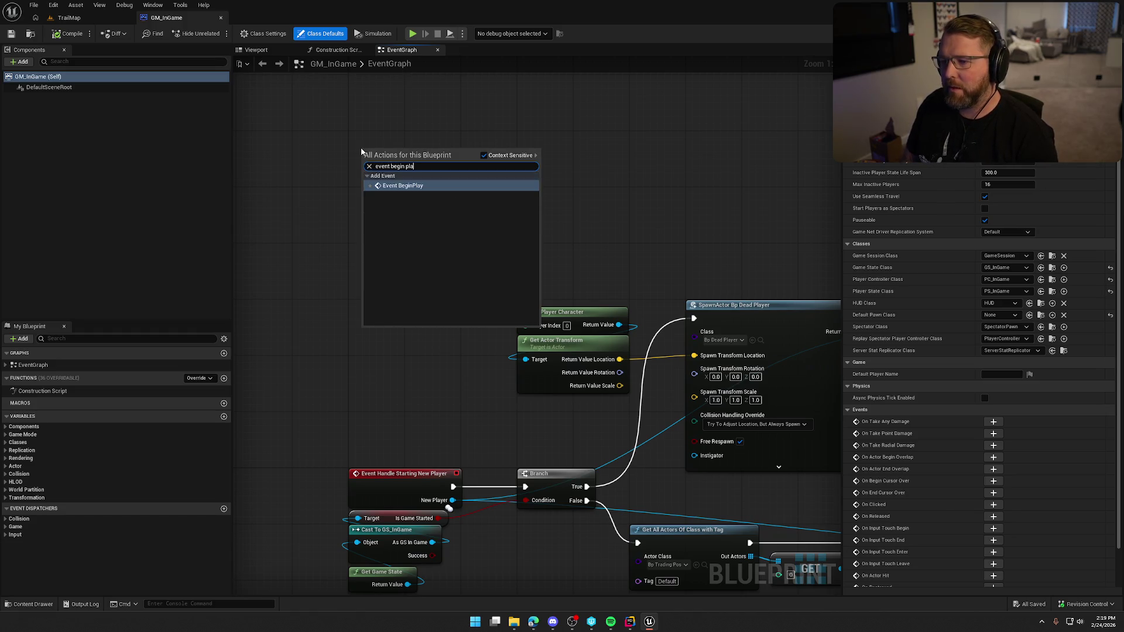
pyautogui.press('Return')
pyautogui.moveTo(388, 157)
pyautogui.mouseDown()
pyautogui.moveTo(378, 93)
pyautogui.moveTo(447, 310)
pyautogui.mouseUp()
pyautogui.rightClick(379, 241)
pyautogui.write('get localin')
pyautogui.press('Return')
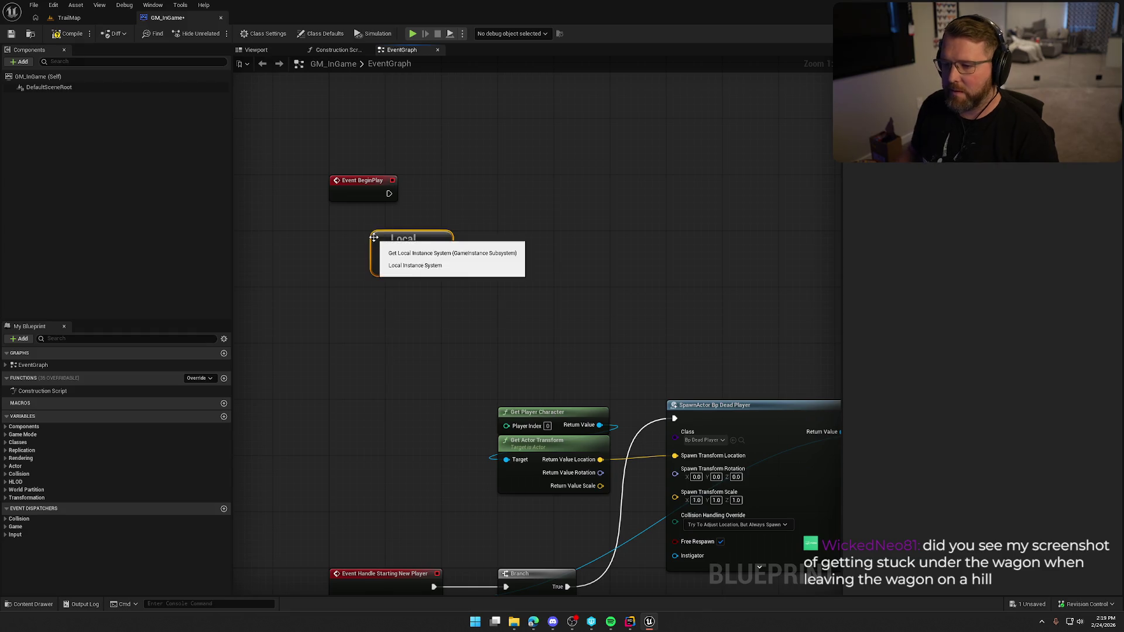
pyautogui.moveTo(401, 232); pyautogui.dragTo(434, 235)
pyautogui.write('get')
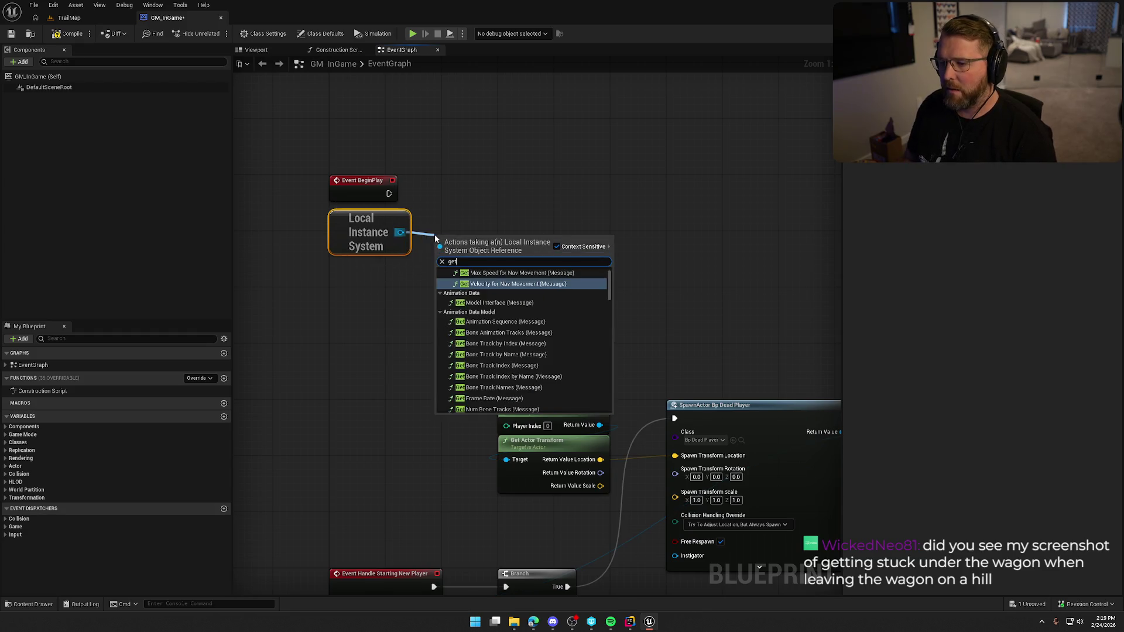
pyautogui.write(' checkpoint')
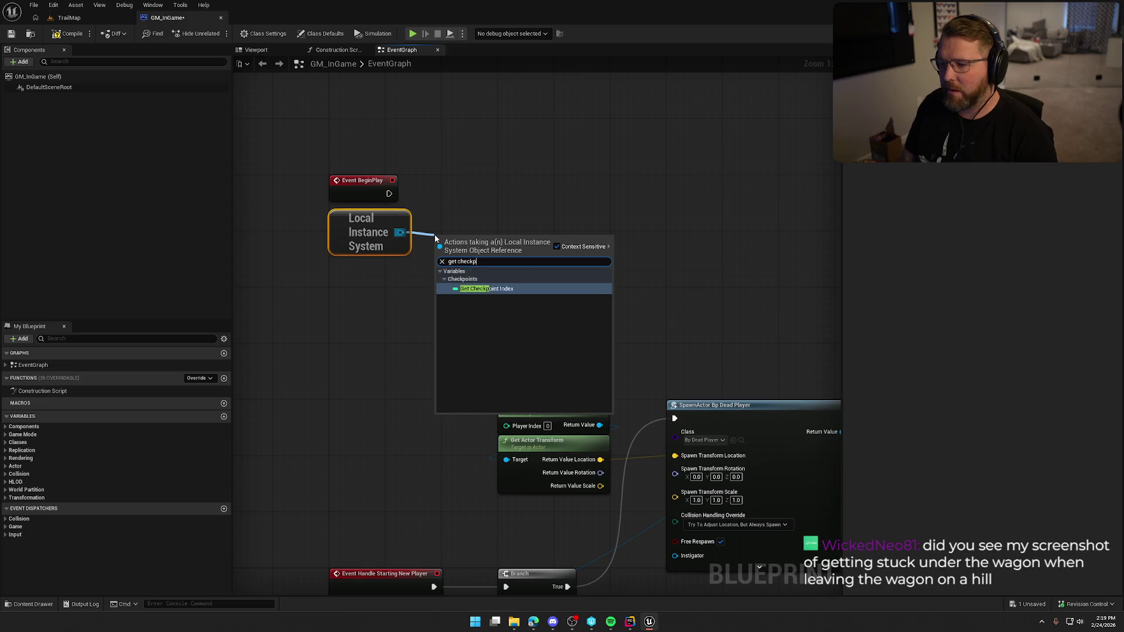
pyautogui.press('Return')
# Step: Add a Print String node running off Event BeginPlay's exec pin
pyautogui.moveTo(389, 193)
pyautogui.mouseDown()
pyautogui.moveTo(588, 193)
pyautogui.moveTo(616, 179)
pyautogui.moveTo(607, 257)
pyautogui.mouseUp()
pyautogui.write('print')
pyautogui.press('Return')
pyautogui.write('append')
# Step: Feed Print String an Append of 'Loading at checkpoint' and the Checkpoint Index
pyautogui.press('Return')
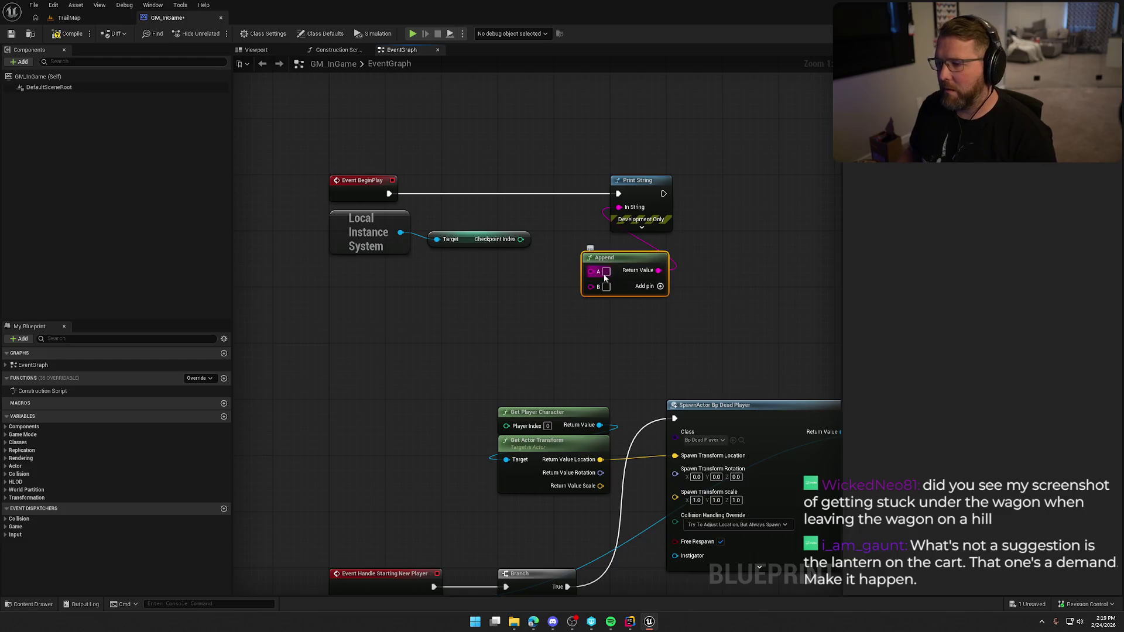
pyautogui.write('Loading')
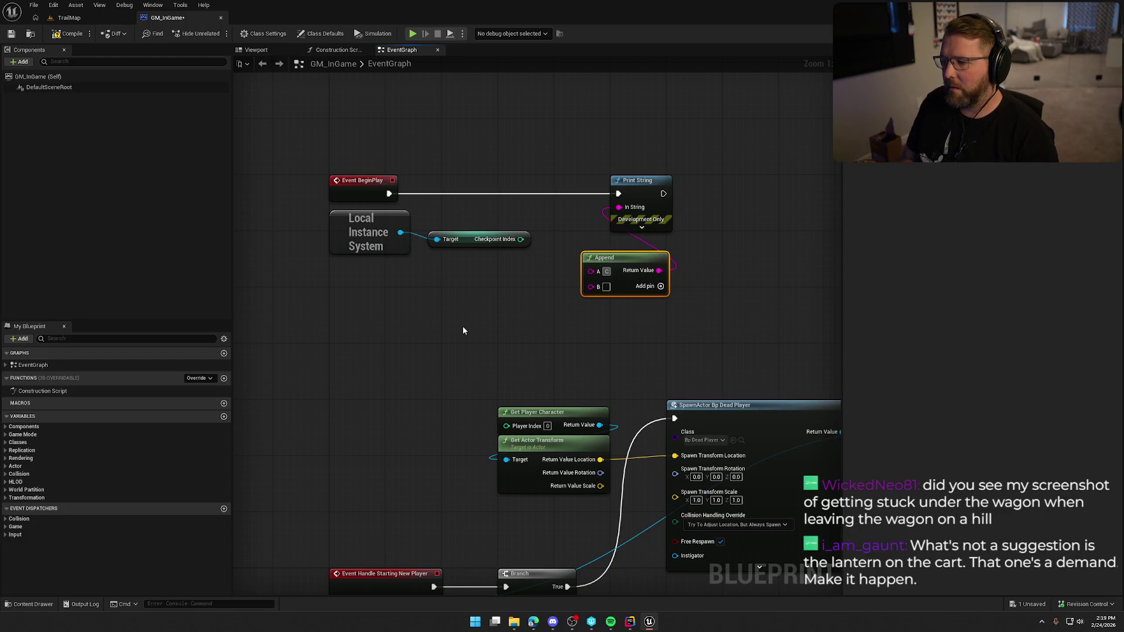
pyautogui.write('checkpoint')
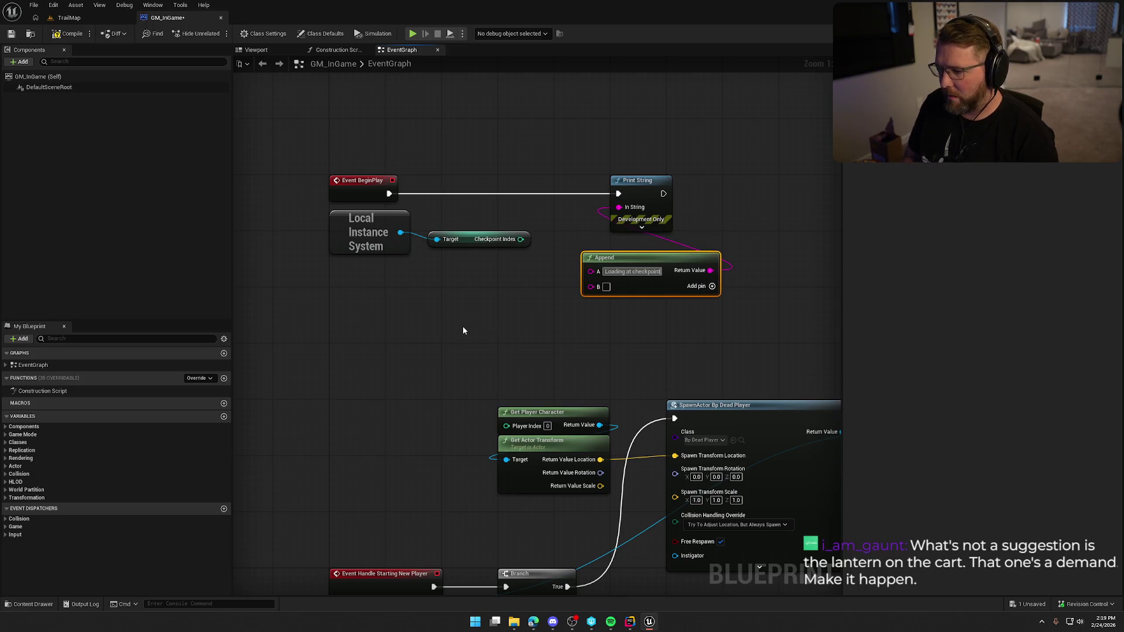
pyautogui.press('Return')
pyautogui.moveTo(526, 239)
pyautogui.mouseDown()
pyautogui.moveTo(587, 301)
pyautogui.moveTo(605, 293)
pyautogui.moveTo(586, 268)
pyautogui.moveTo(493, 275)
pyautogui.mouseUp()
# Step: Set the Print String text colour to orange and return to the TrailMap level
pyautogui.click(653, 227)
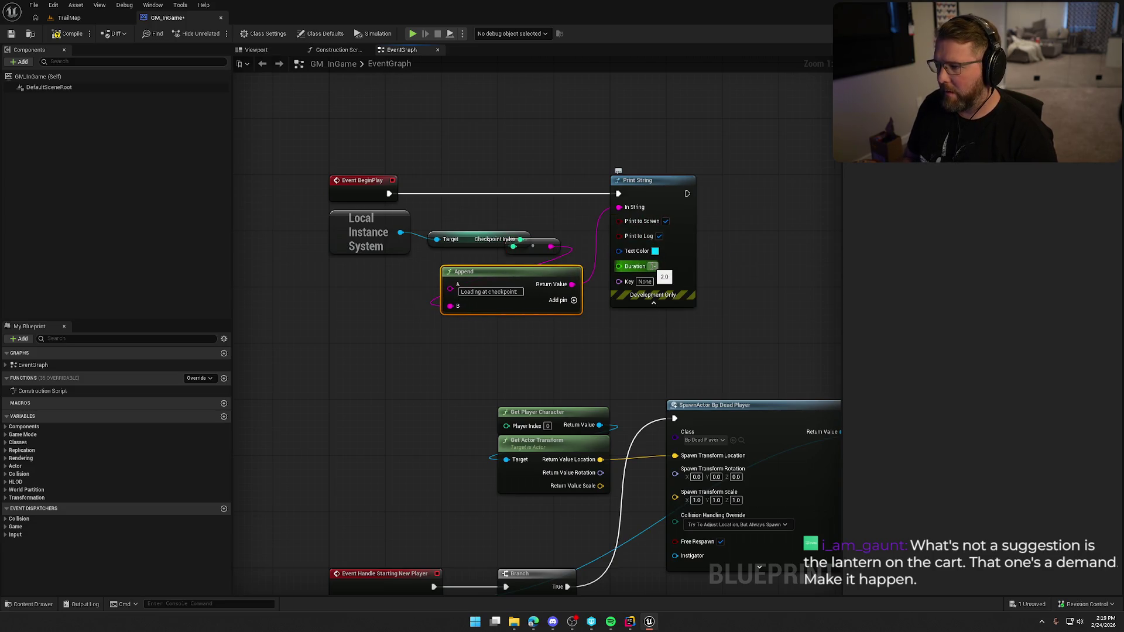
pyautogui.click(654, 251)
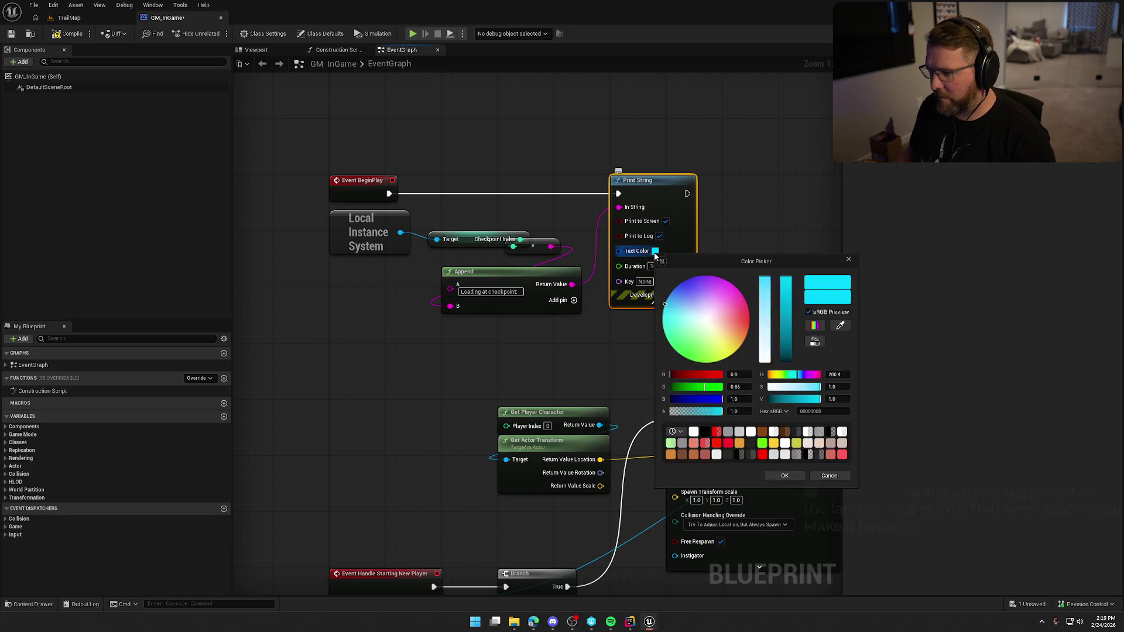
pyautogui.click(785, 475)
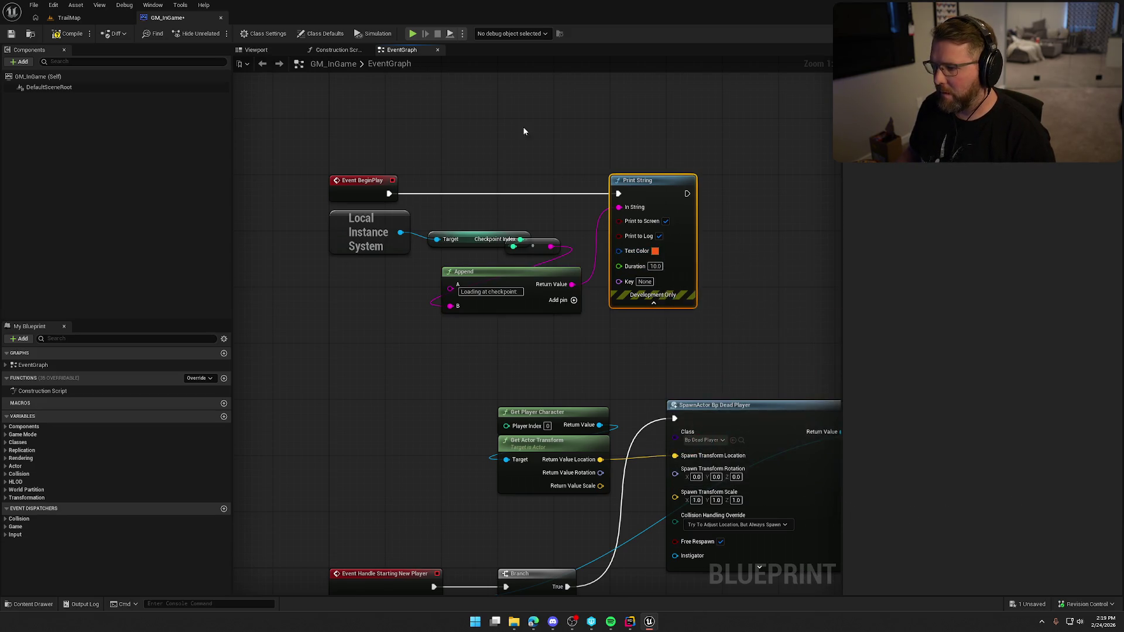
pyautogui.click(69, 18)
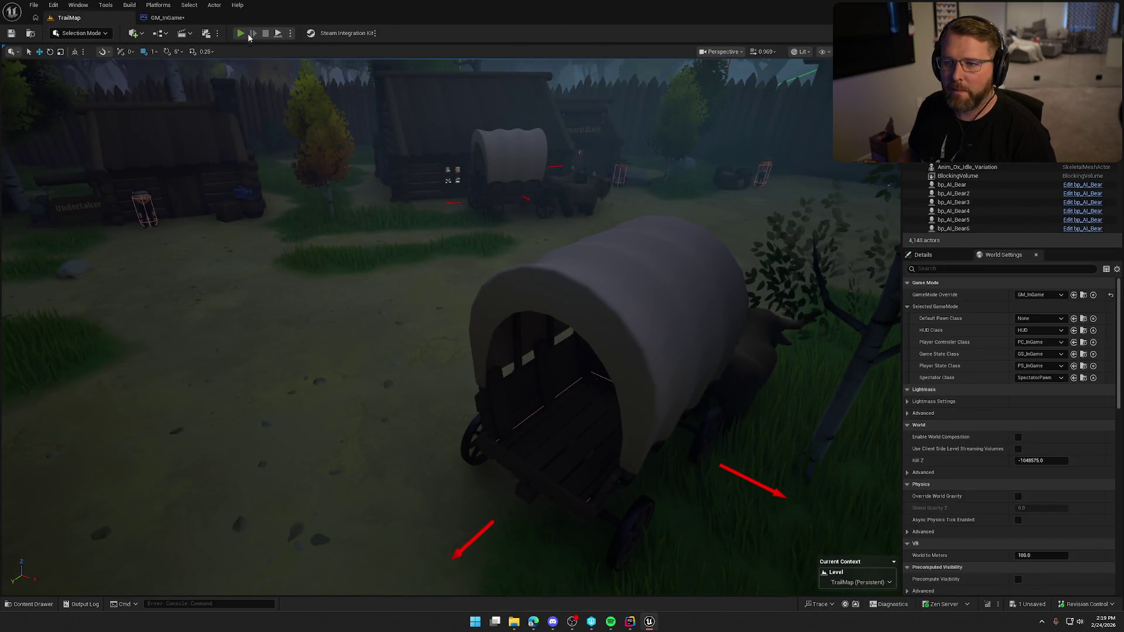
# Step: Start a TrailMap playtest showing 'loading at checkpoint 0' and run through the trading post toward the fort gate
pyautogui.click(569, 401)
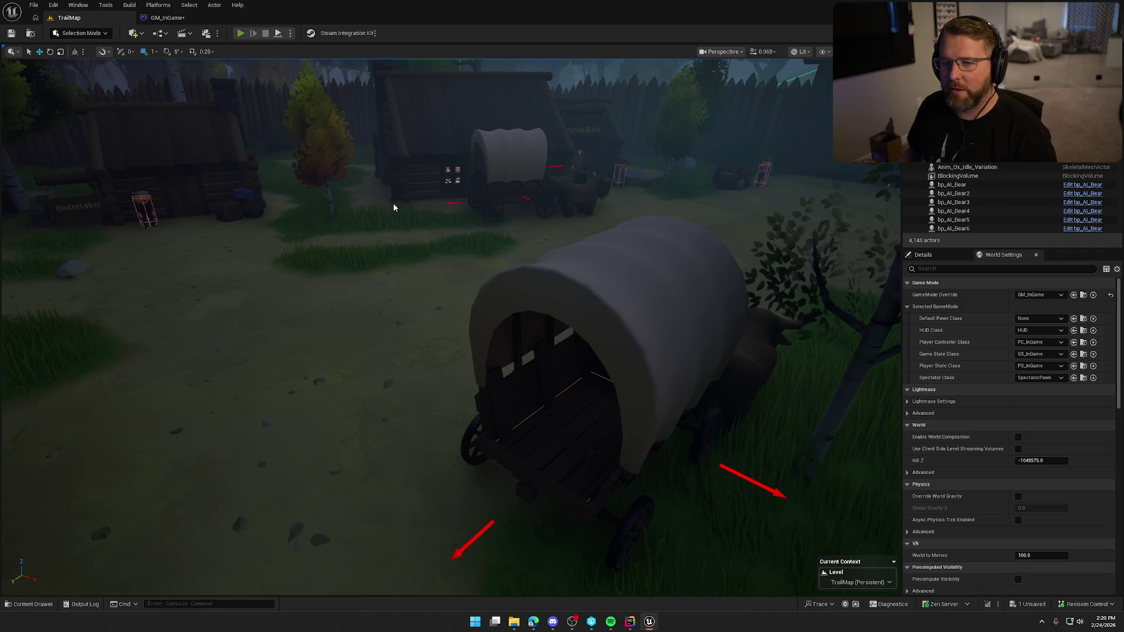
pyautogui.hotkey('alt', 'p')
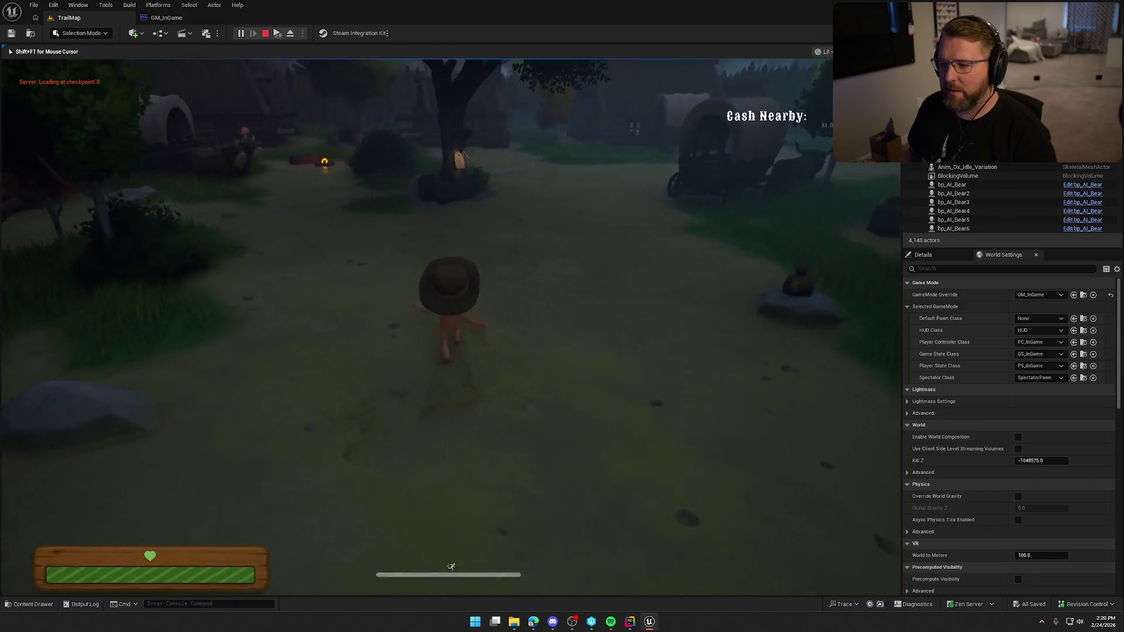
pyautogui.press('w')
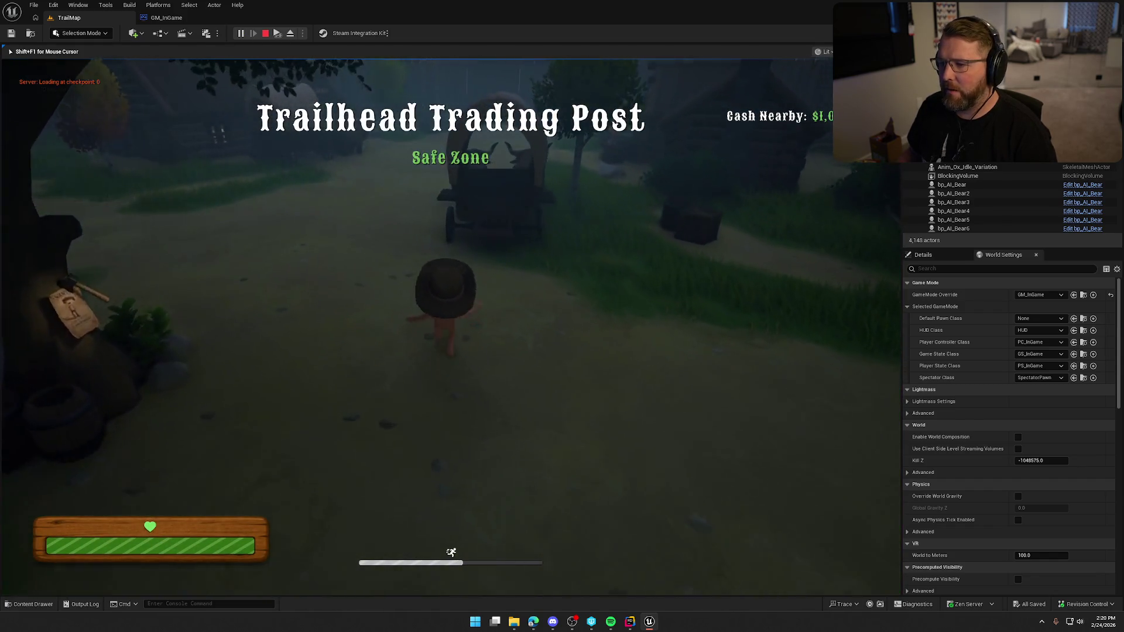
pyautogui.press('w')
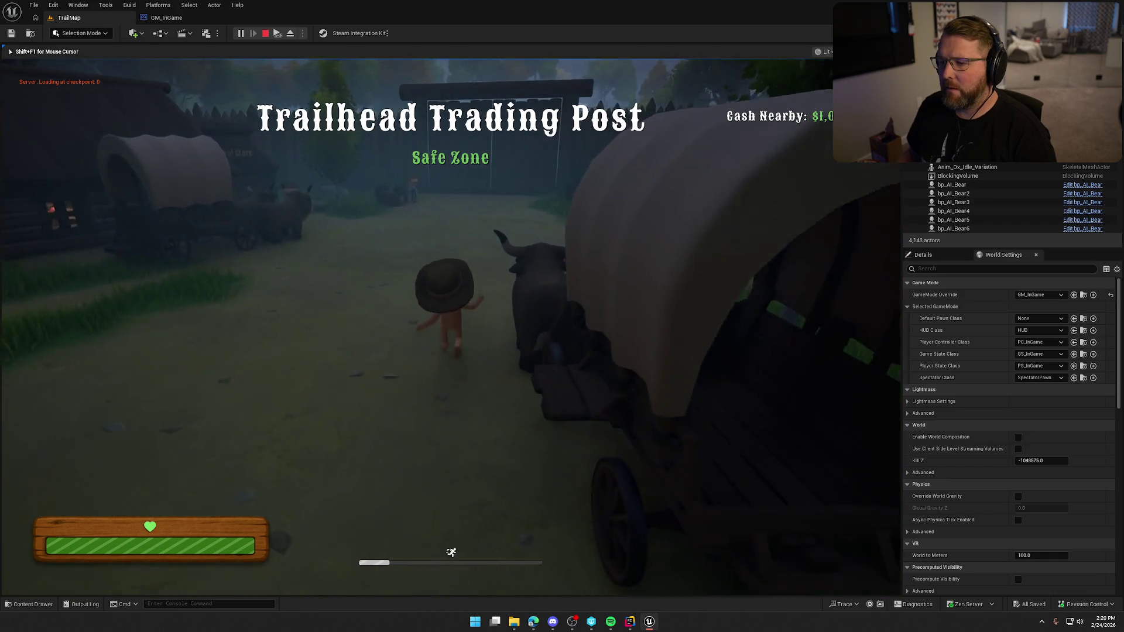
pyautogui.press('w')
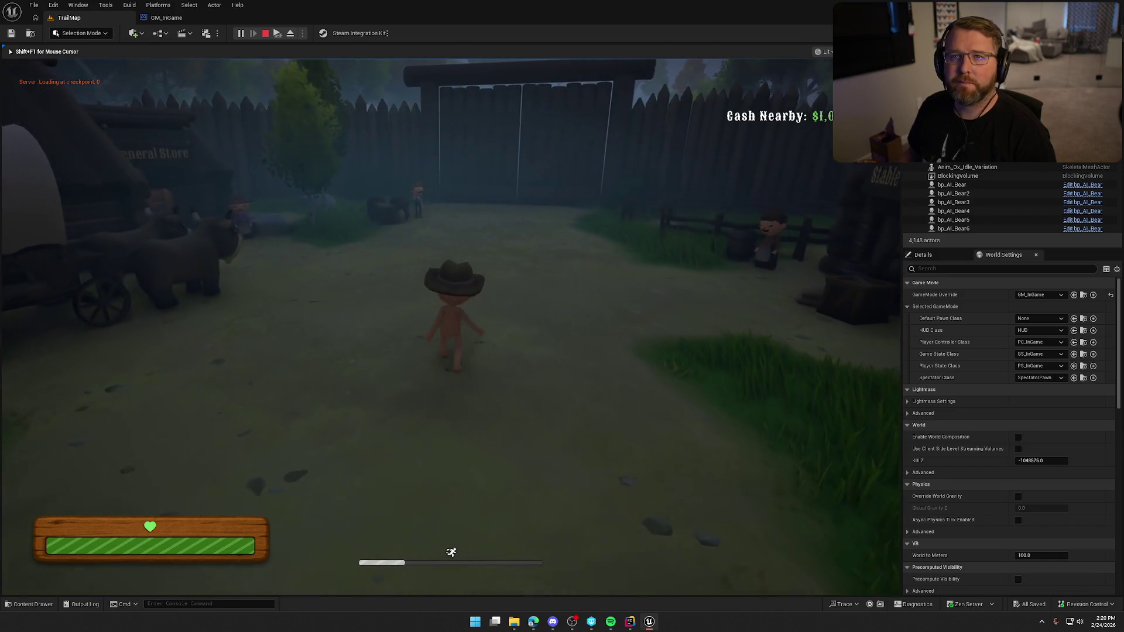
pyautogui.press('w')
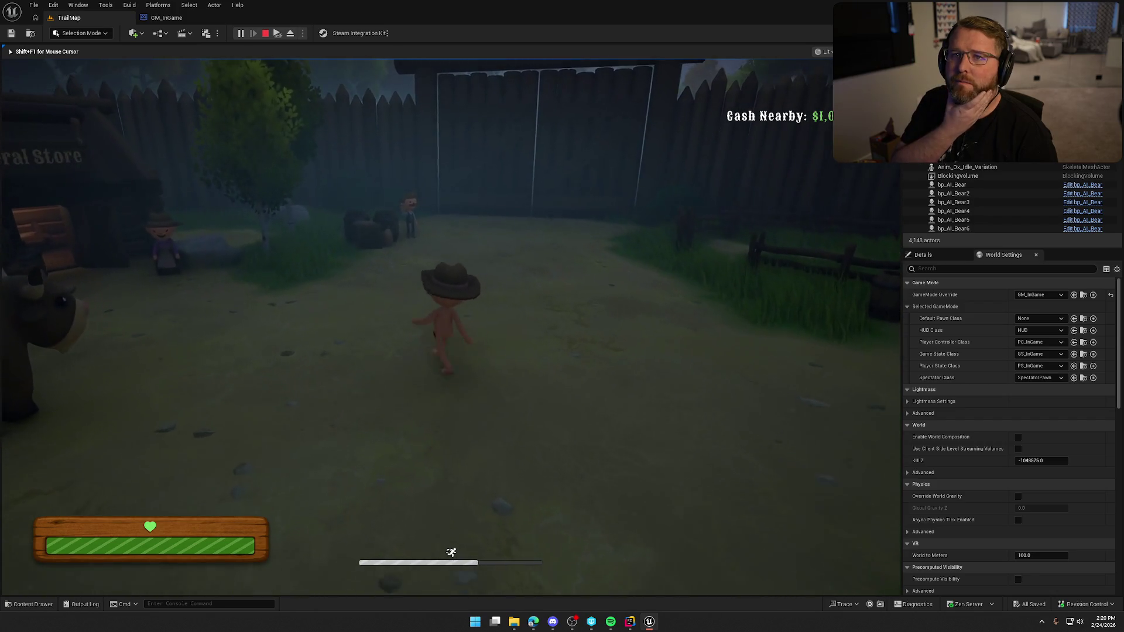
pyautogui.press('w')
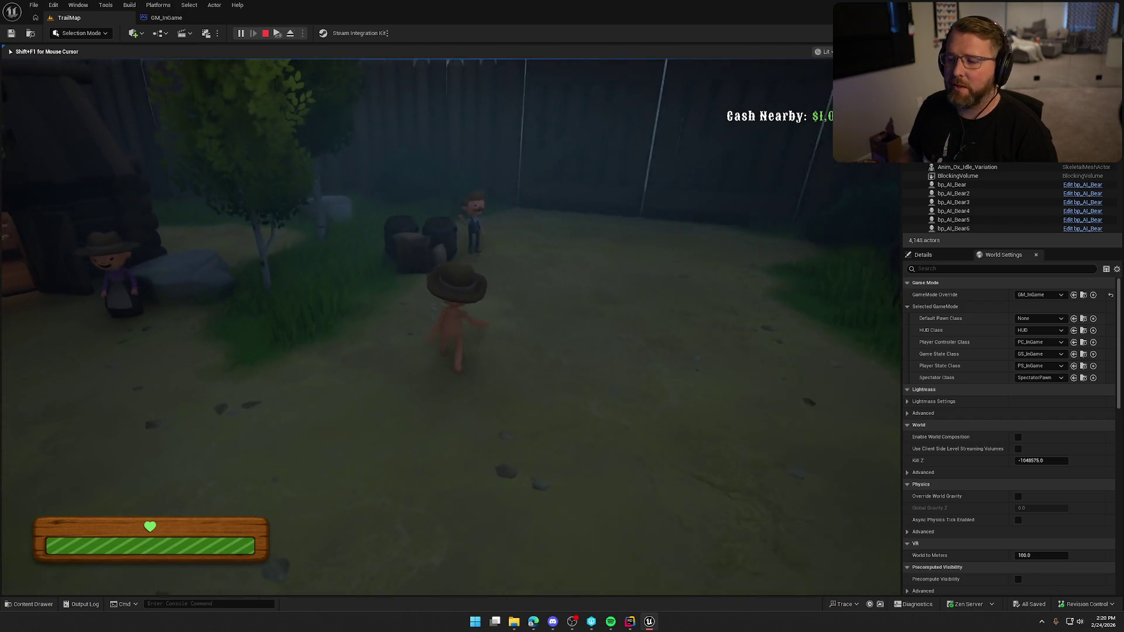
pyautogui.press('w')
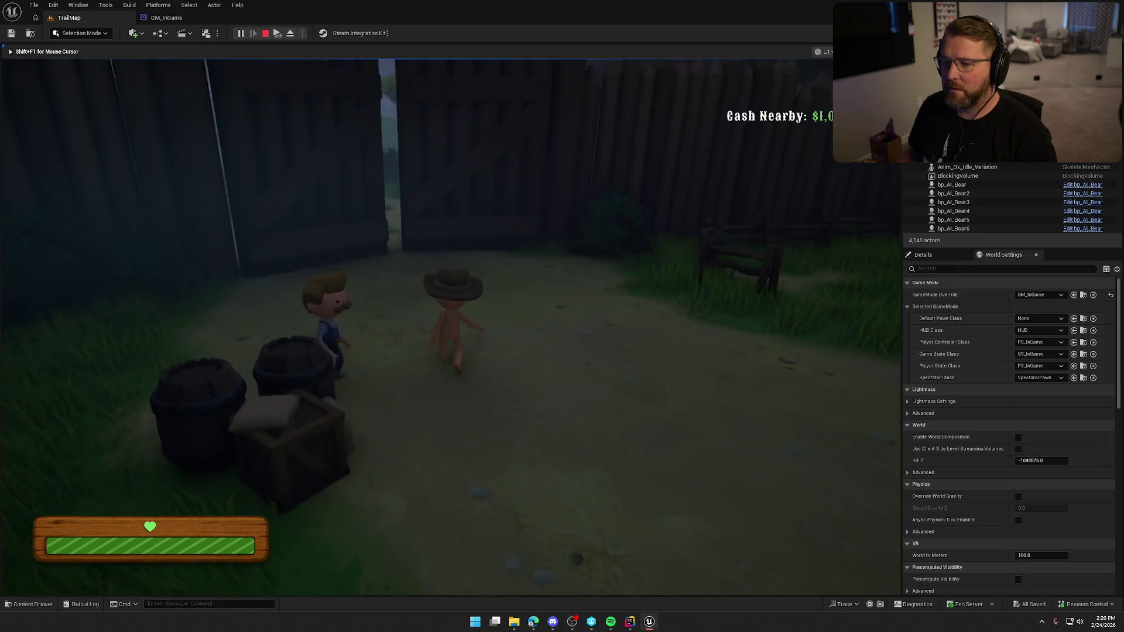
# Step: Sprint out through the gate along the trail into Stumblewood Forest
pyautogui.press('w')
pyautogui.press('shift')
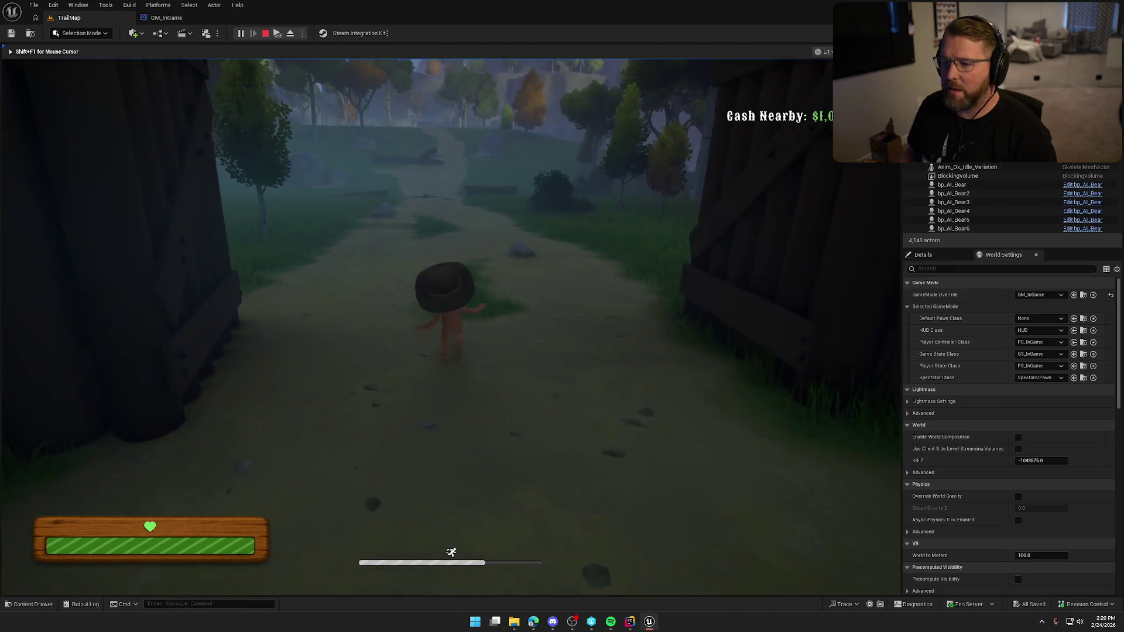
pyautogui.press('w')
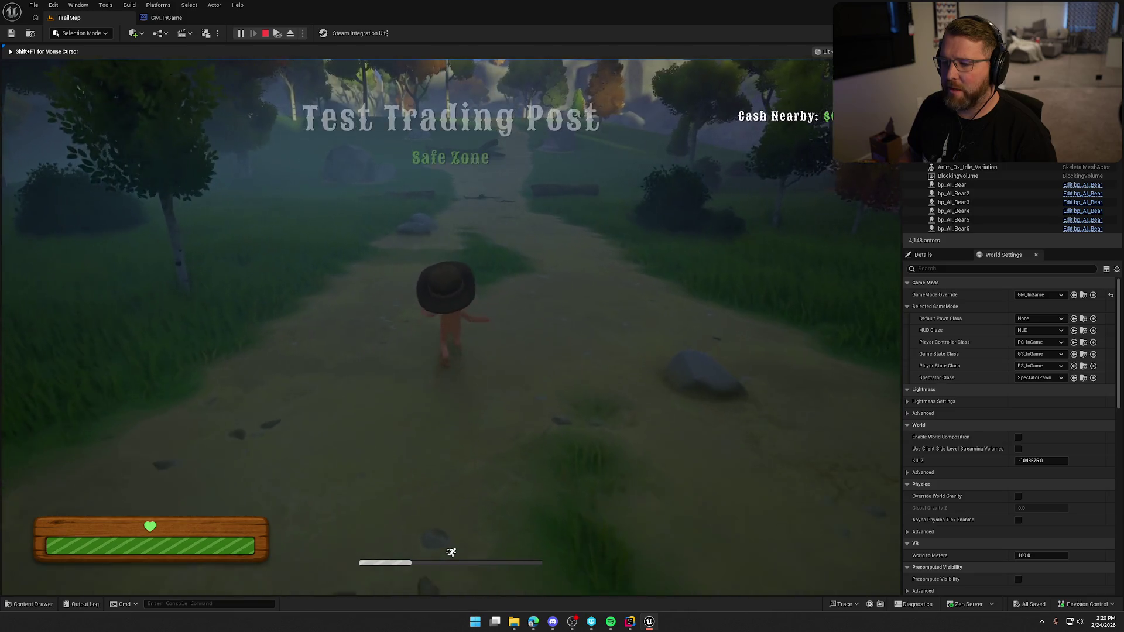
pyautogui.press('w')
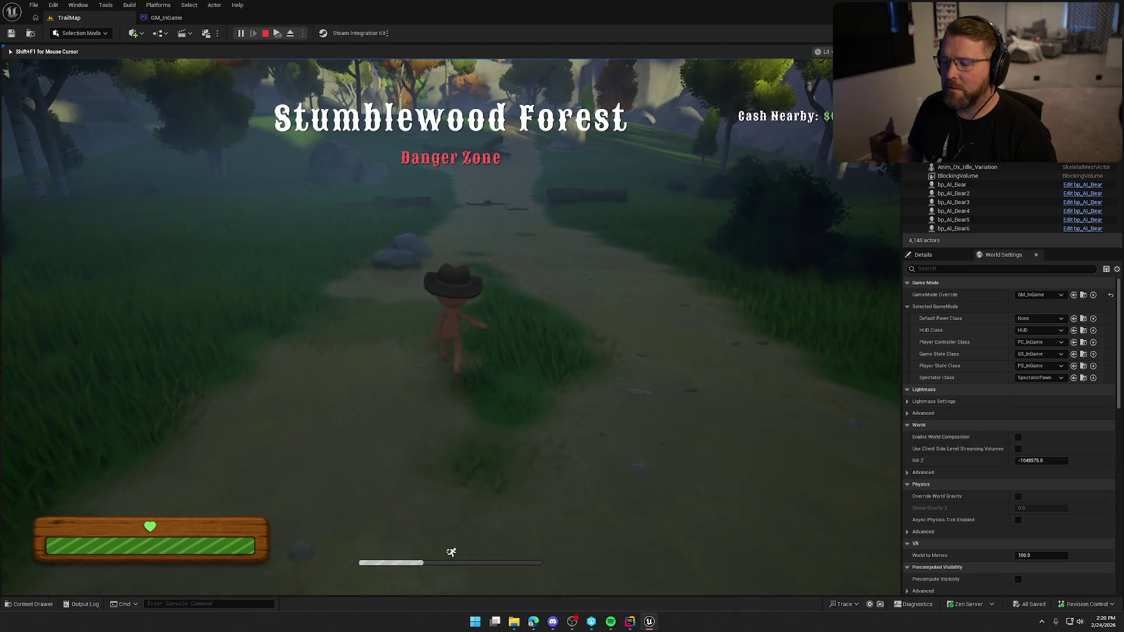
pyautogui.press('s')
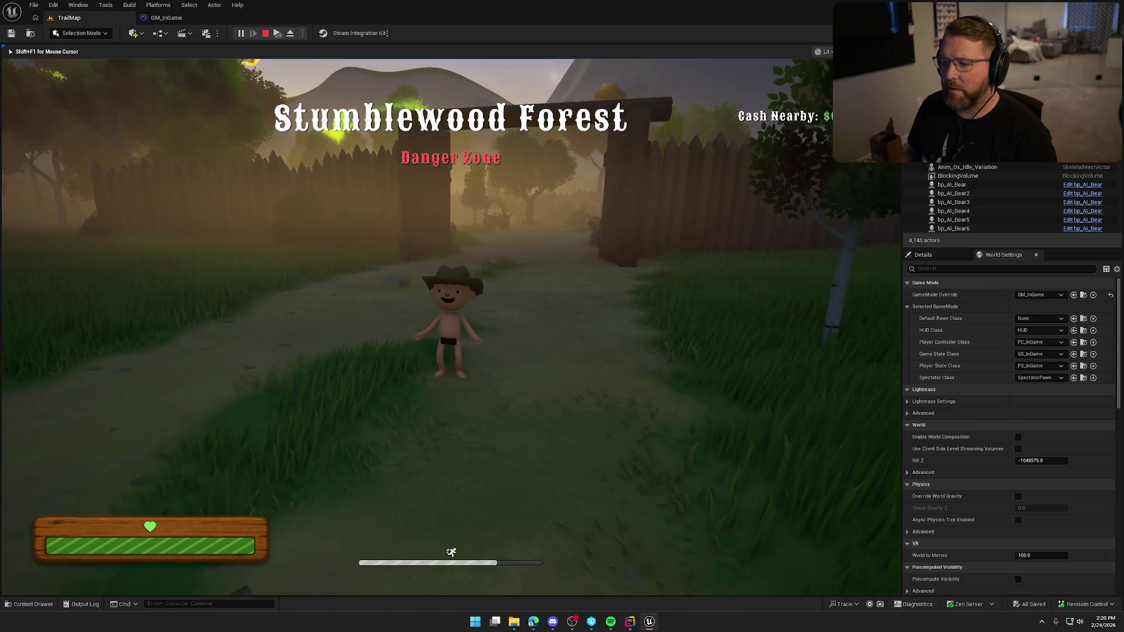
# Step: Bring up the in-game pause menu and choose Reset Game
pyautogui.hotkey('shift', 'F1')
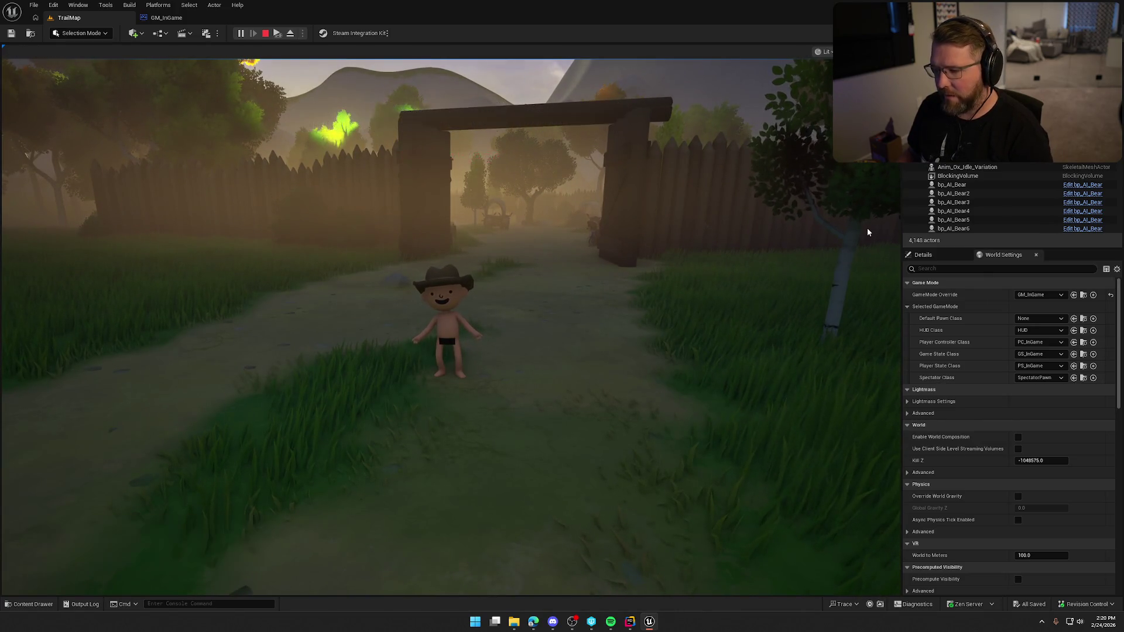
pyautogui.press('Escape')
pyautogui.click(450, 346)
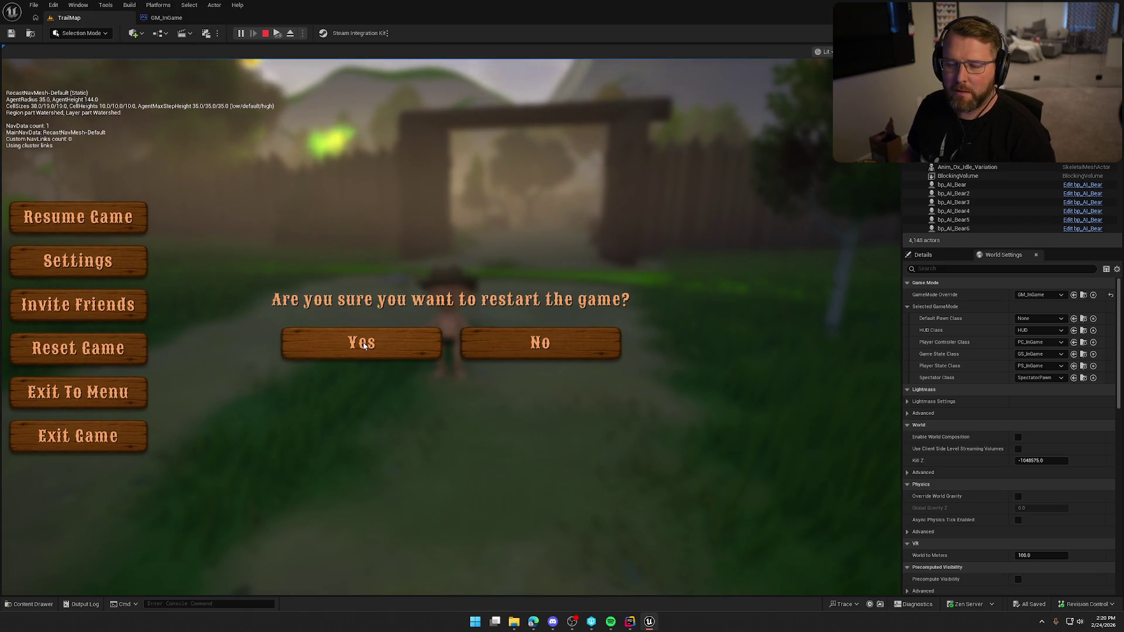
# Step: Confirm the restart, see 'loading at checkpoint 1' on respawn, then stop the playtest
pyautogui.click(364, 343)
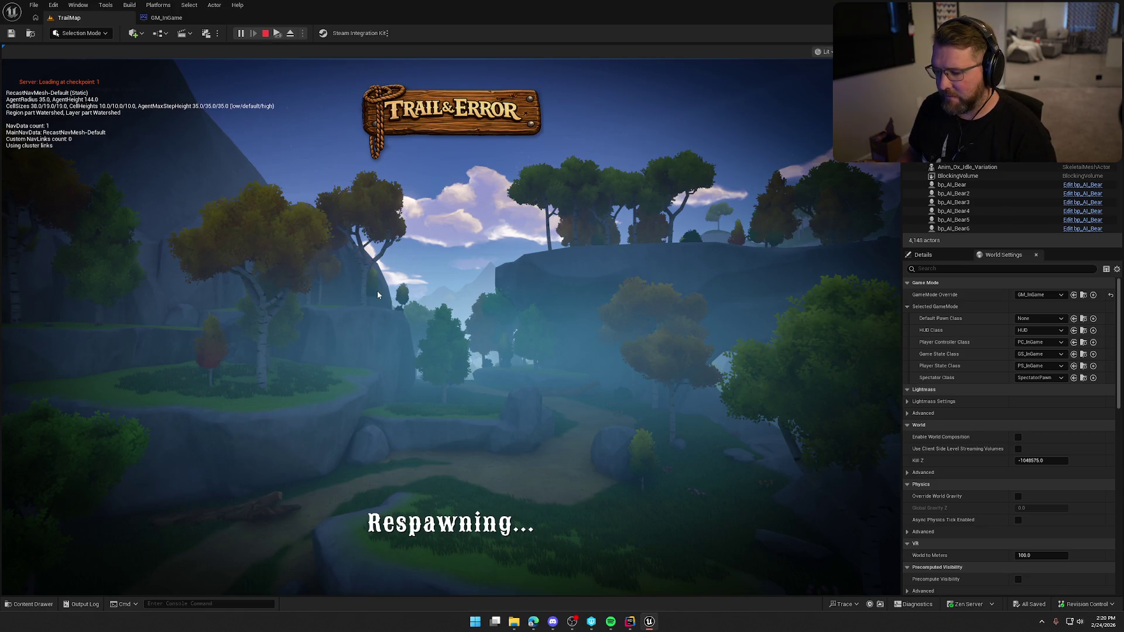
pyautogui.press('Escape')
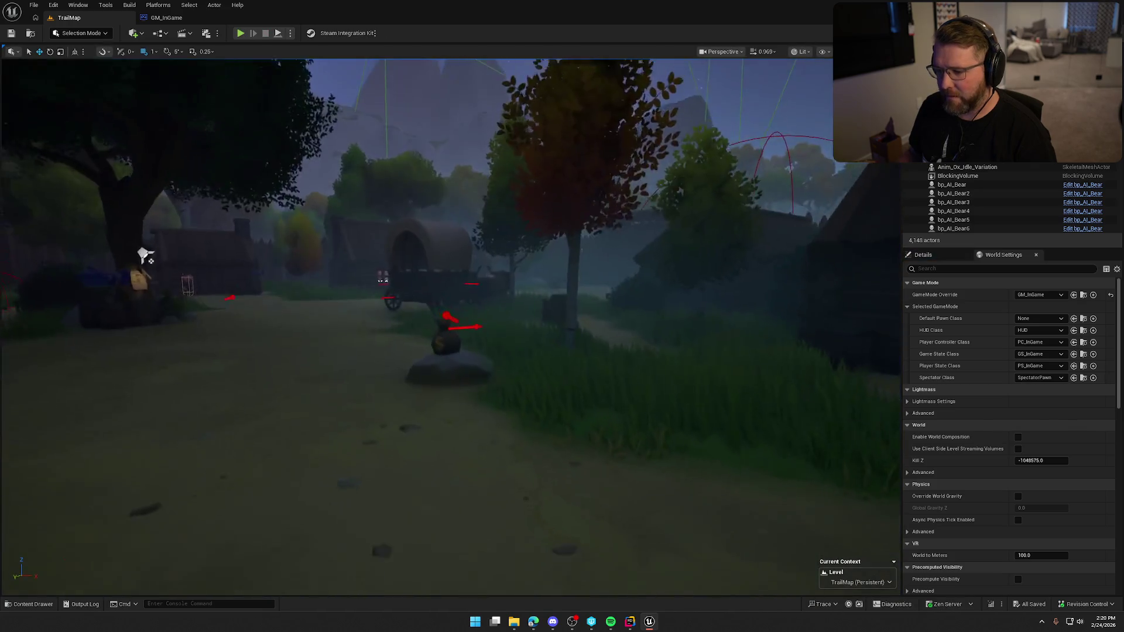
# Step: Rerun net.AllowPIESeamlessTravel true from the console history and start a TrailMap playtest
pyautogui.press('`')
pyautogui.press('Up')
pyautogui.press('Return')
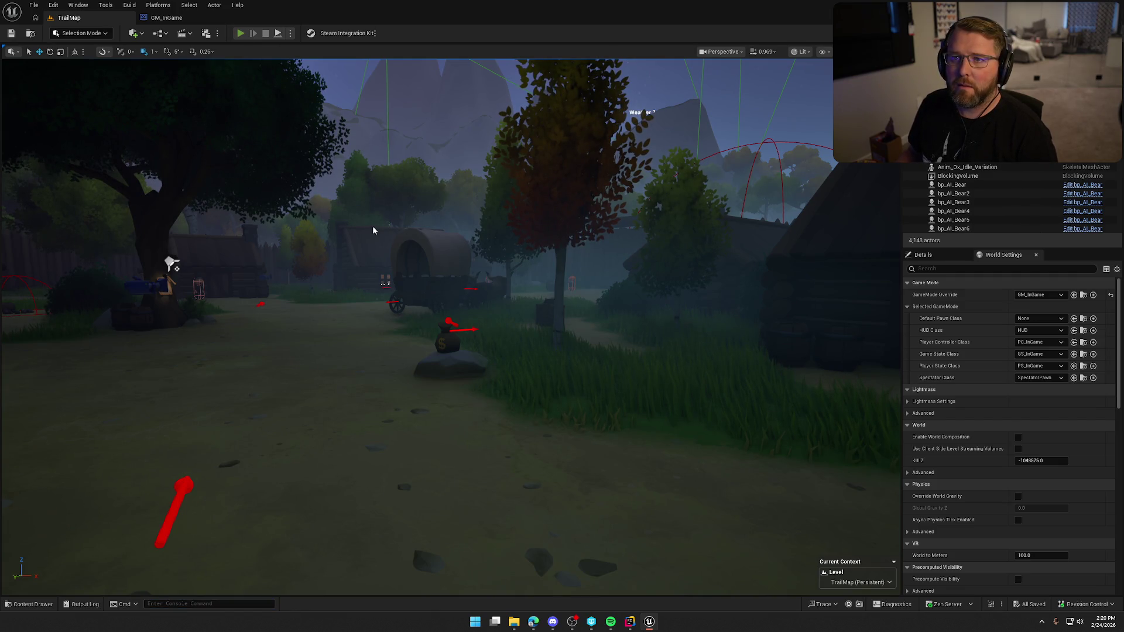
pyautogui.hotkey('alt', 'p')
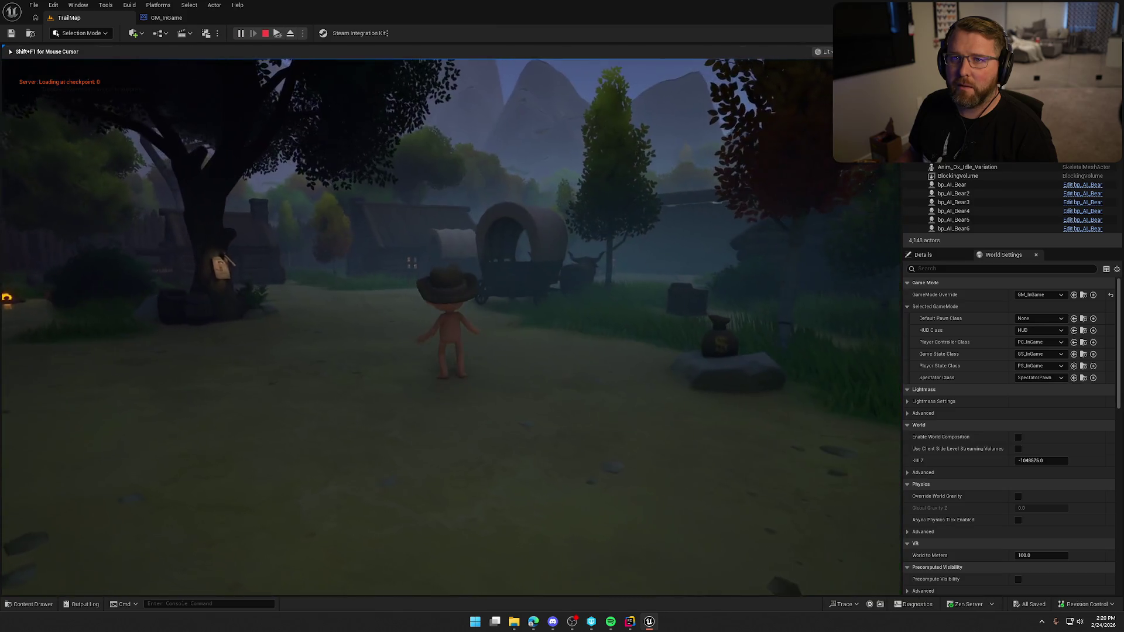
# Step: Sprint to the wagon, drive it through the gate and town, then climb out
pyautogui.press('w')
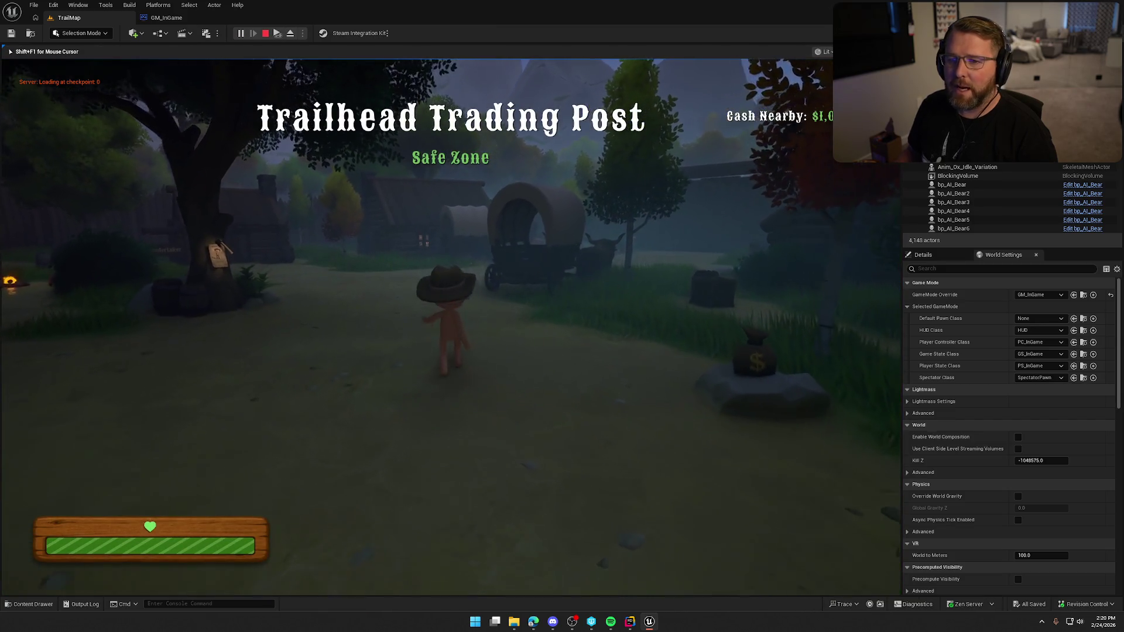
pyautogui.press('shift')
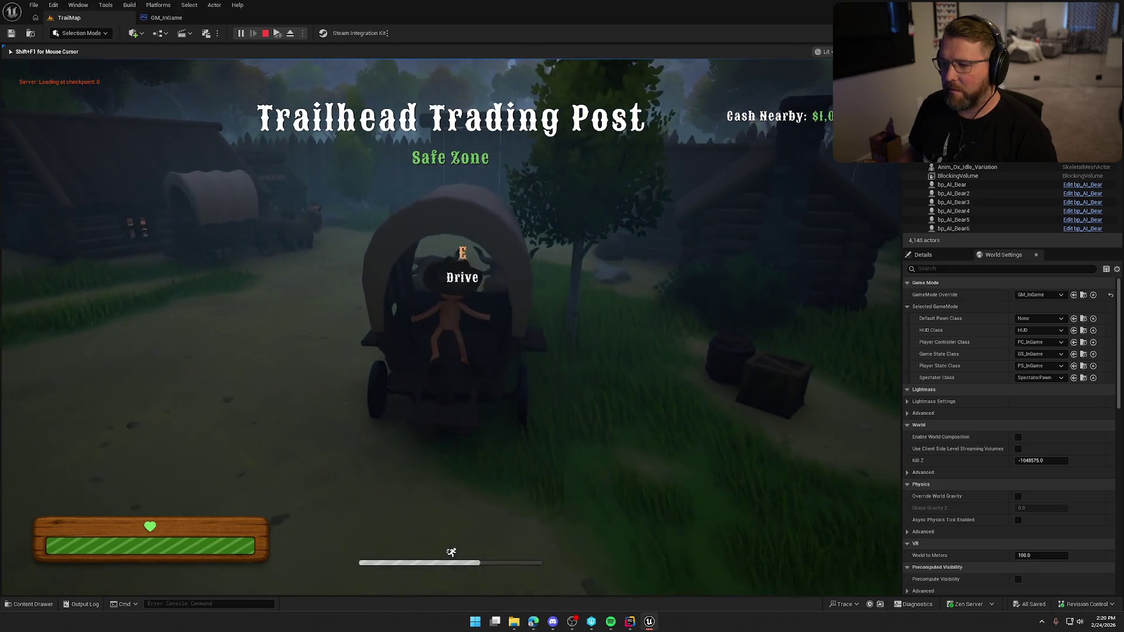
pyautogui.press('e')
pyautogui.press('w')
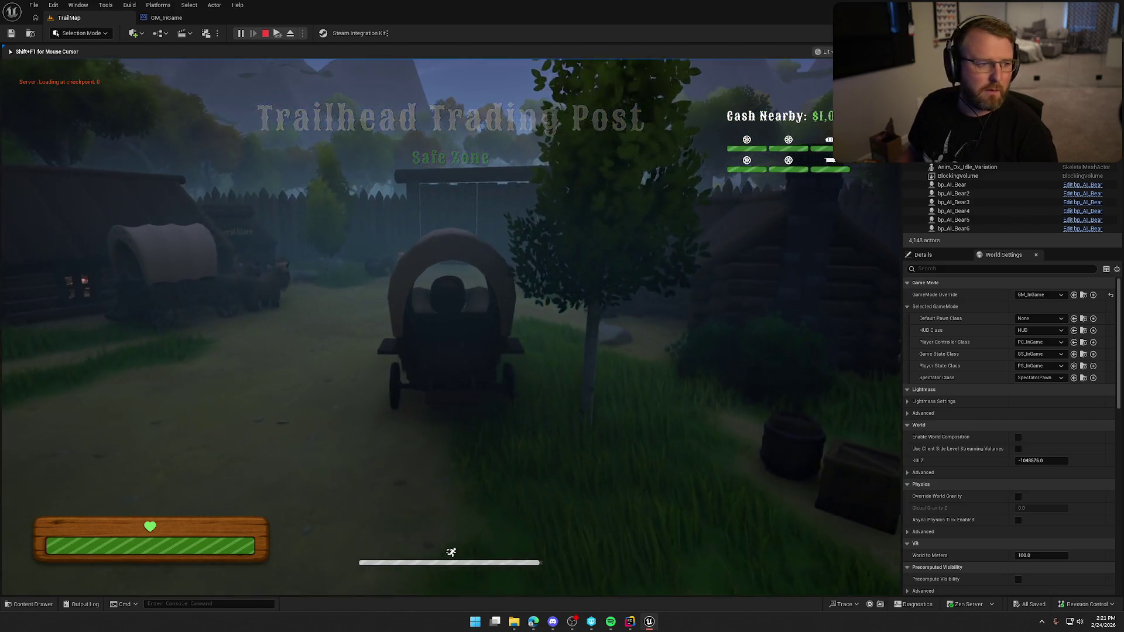
pyautogui.press('w')
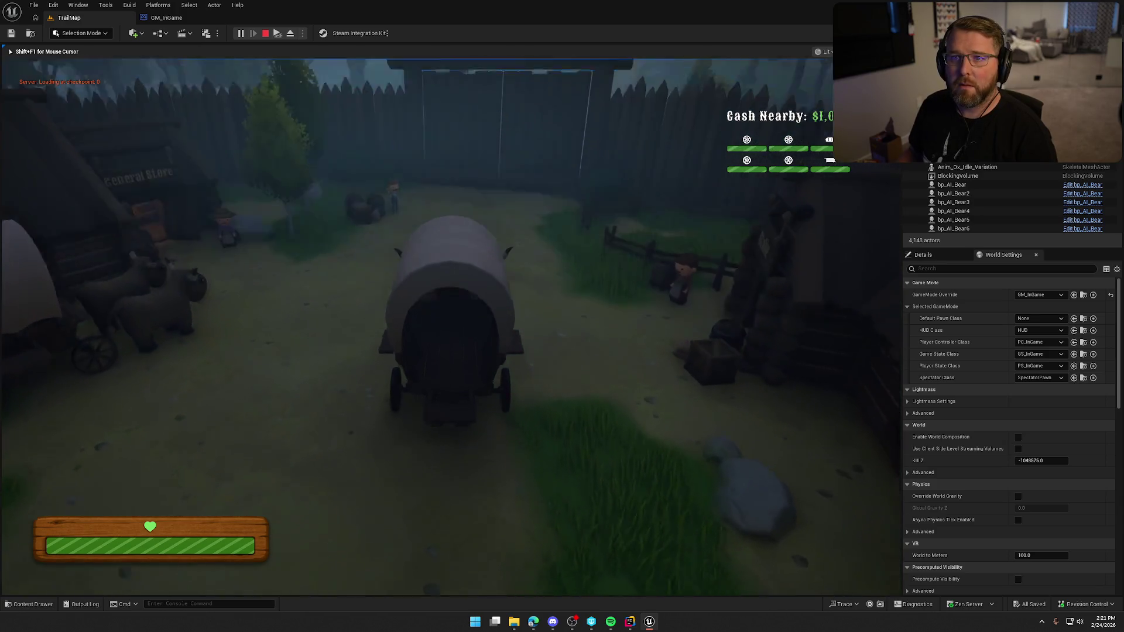
pyautogui.press('w')
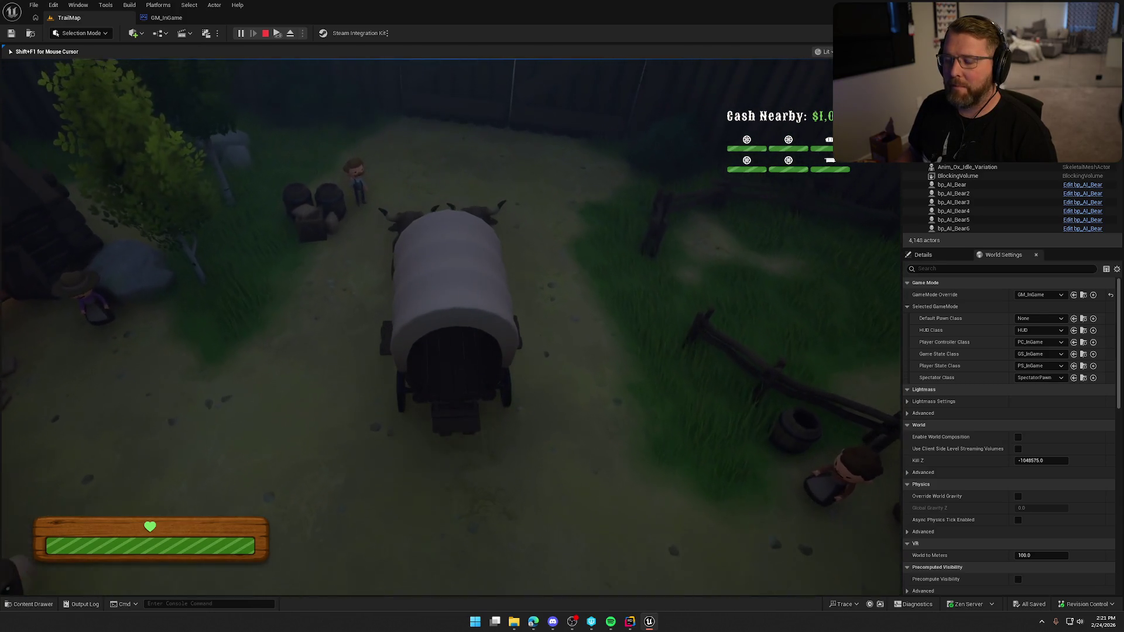
pyautogui.press('e')
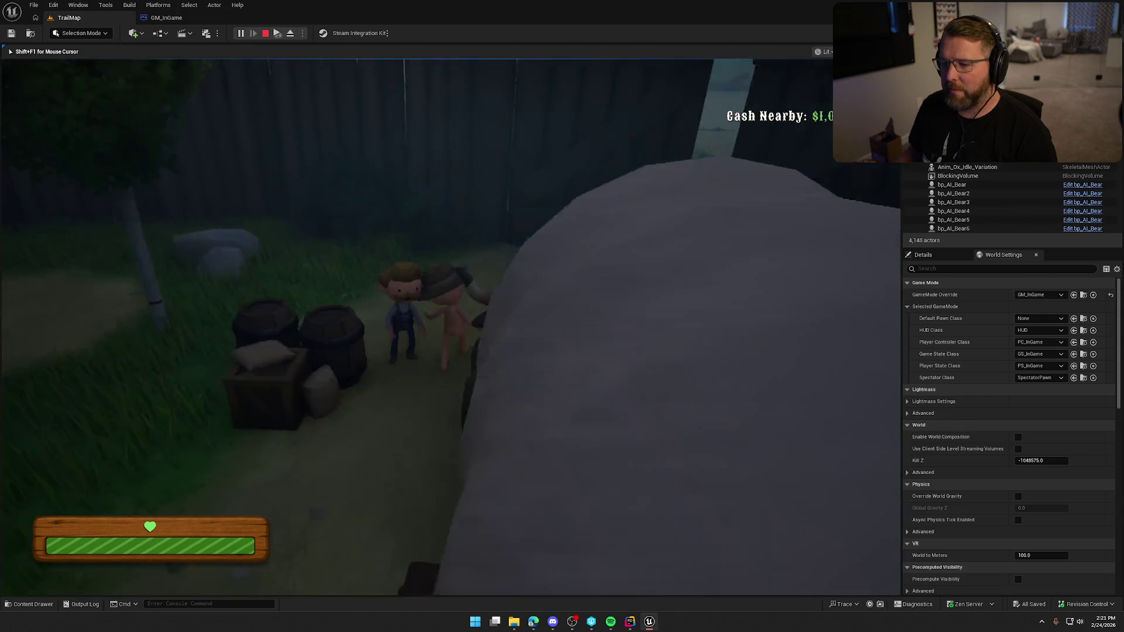
# Step: Run out toward the forest path and bring up the game's pause menu
pyautogui.press('w')
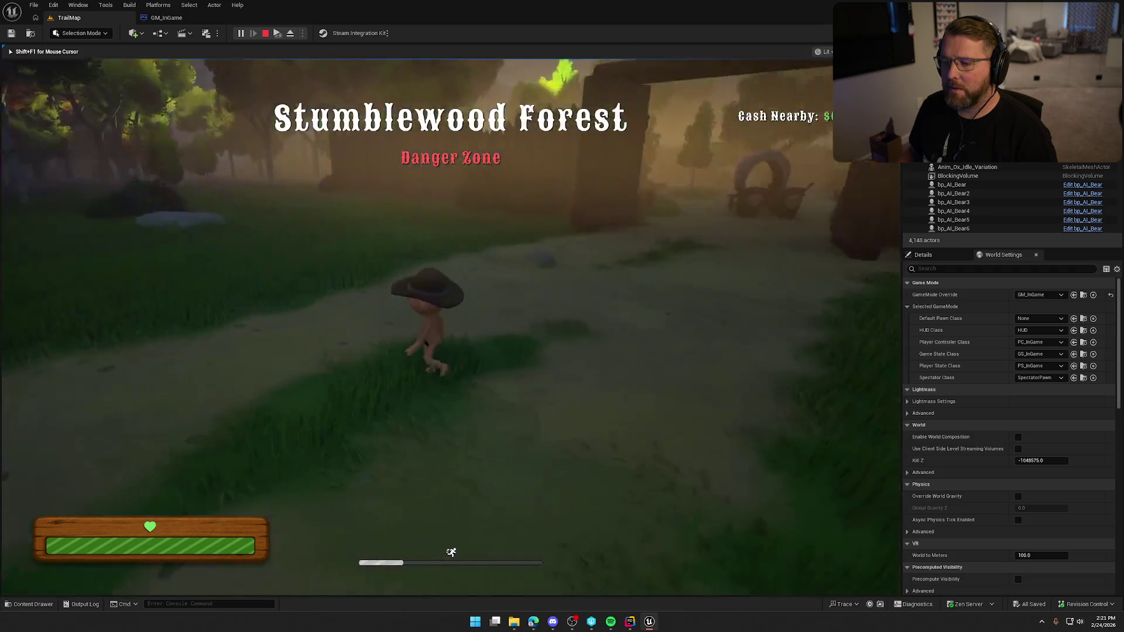
pyautogui.press('Escape')
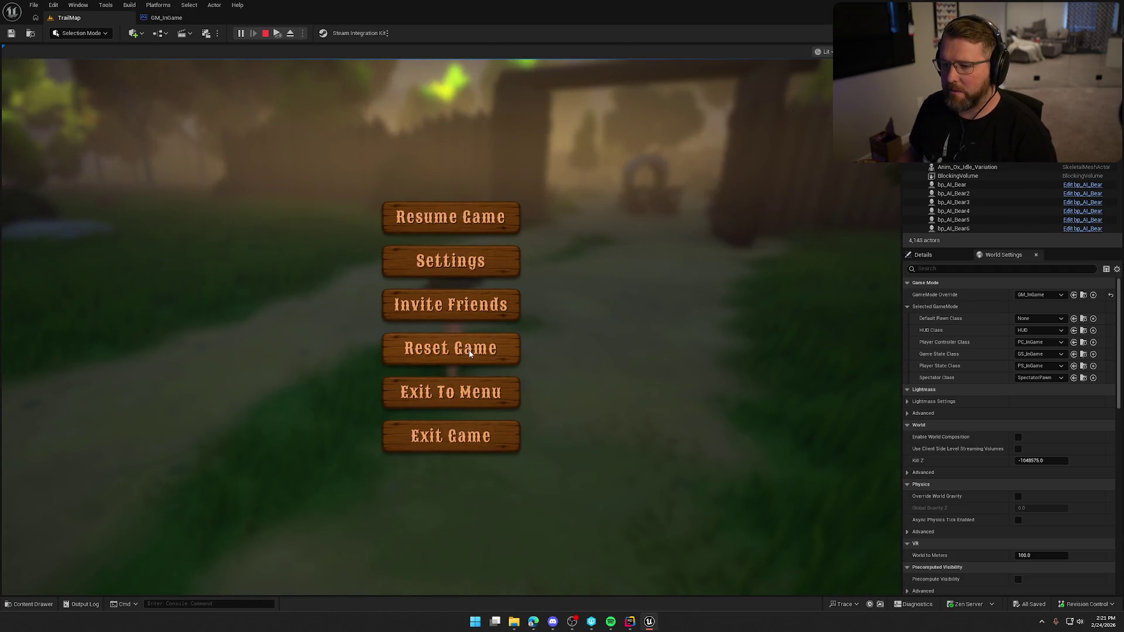
# Step: Reset and confirm so the player respawns at Trailhead Trading Post loading at checkpoint 1, then stop the playtest
pyautogui.click(458, 348)
pyautogui.click(379, 346)
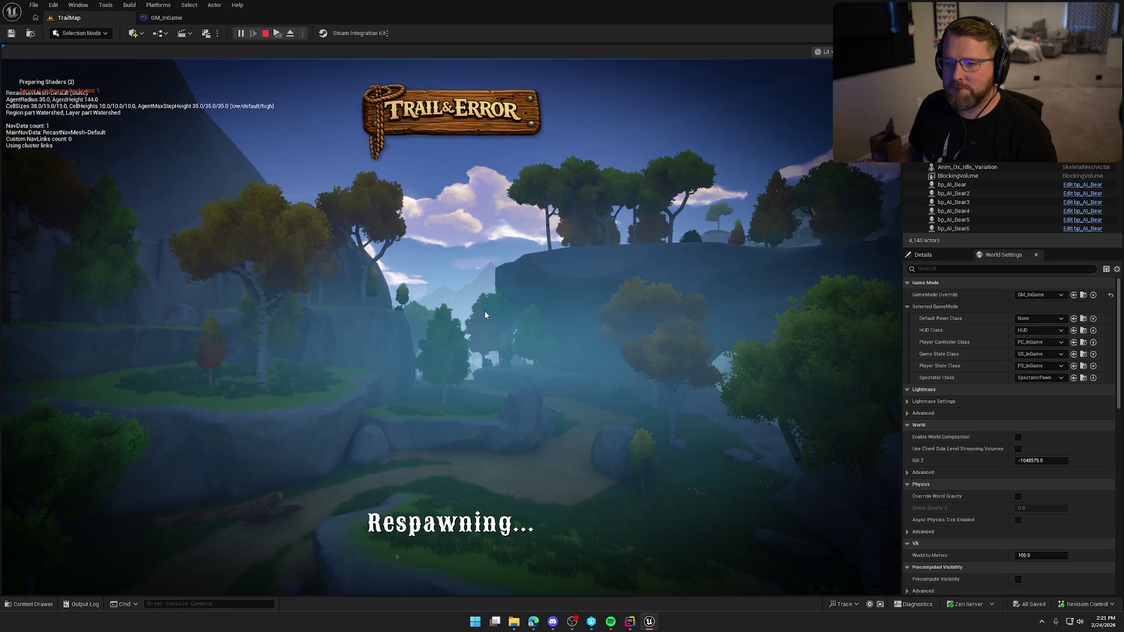
pyautogui.press('w')
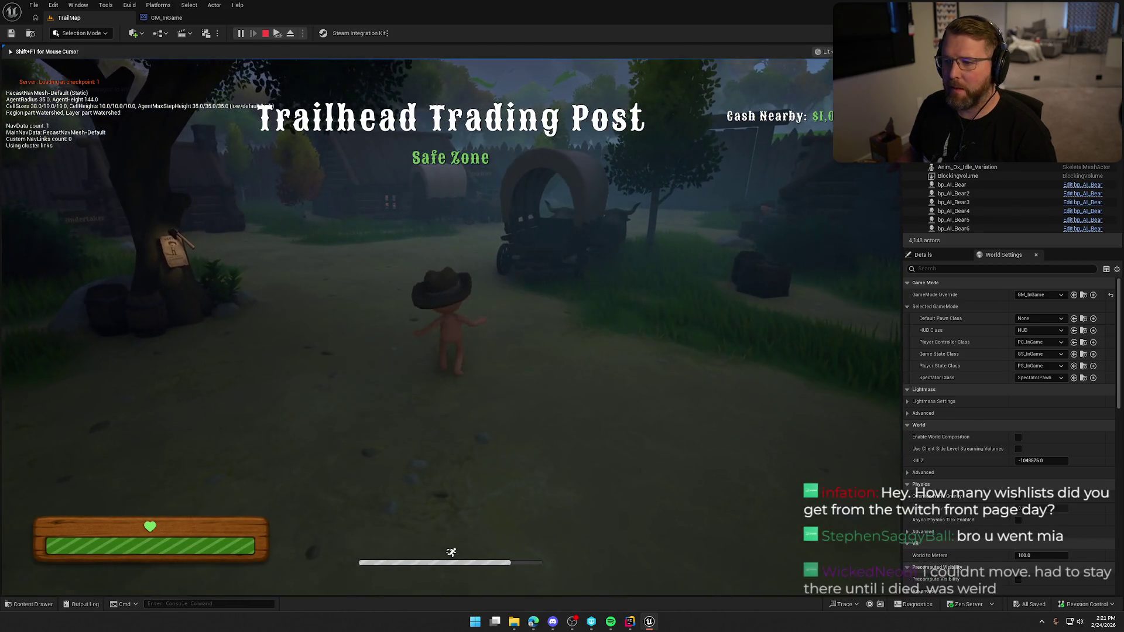
pyautogui.press('Escape')
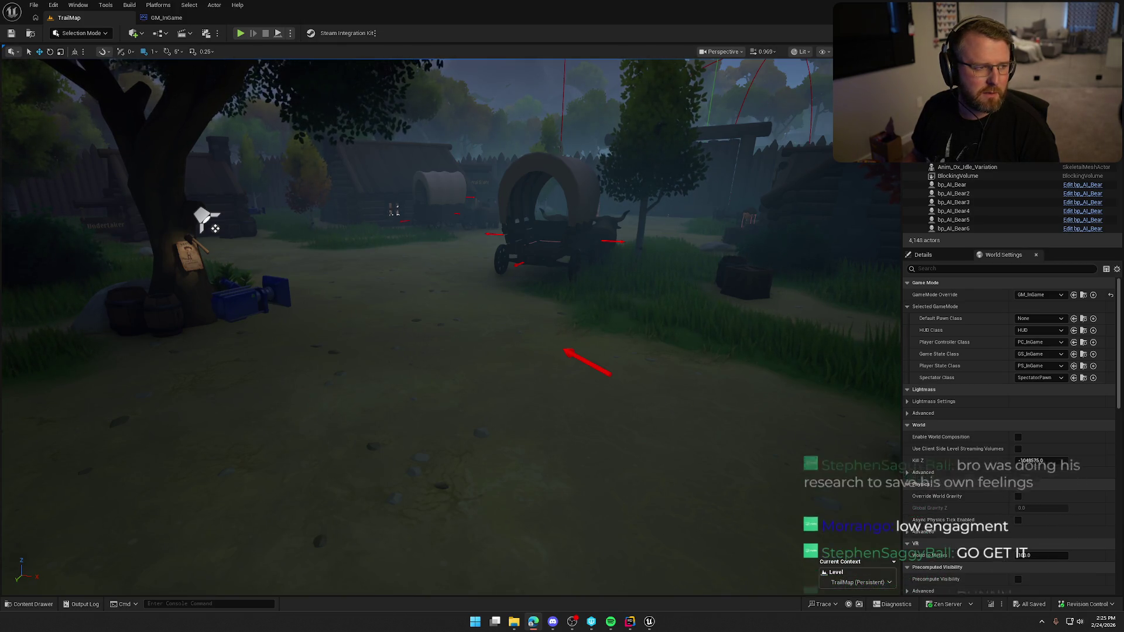
# Step: Fly the viewport camera into the village and switch to Game View, hiding editor icons and debug lines
pyautogui.moveTo(339, 364); pyautogui.dragTo(436, 380)
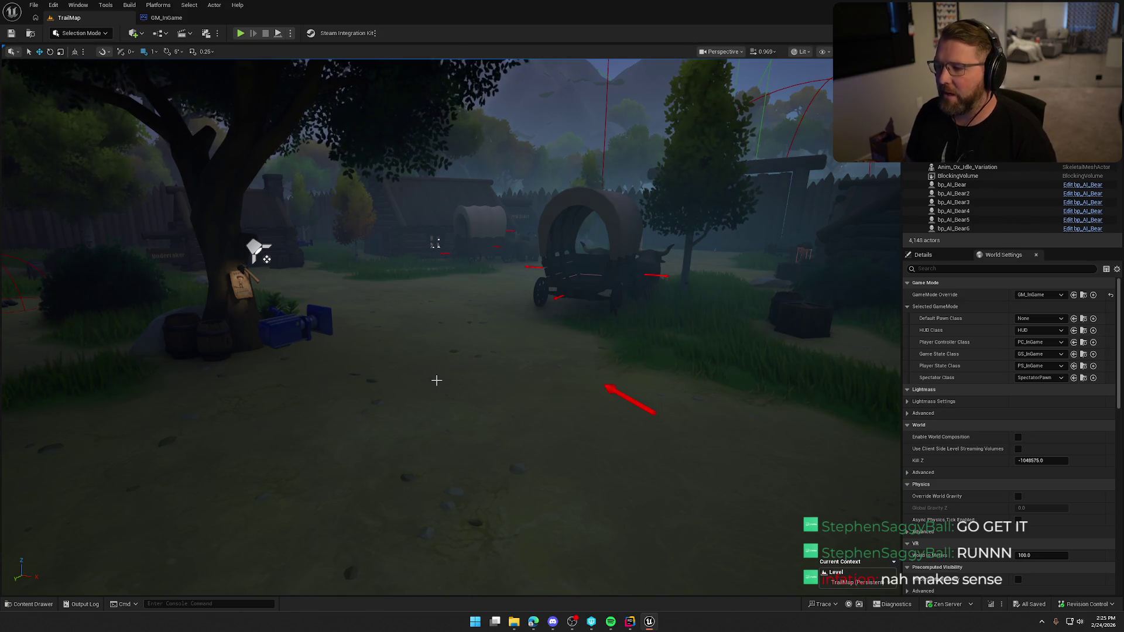
pyautogui.moveTo(436, 379)
pyautogui.mouseDown()
pyautogui.moveTo(426, 379)
pyautogui.moveTo(438, 377)
pyautogui.mouseUp()
pyautogui.press('g')
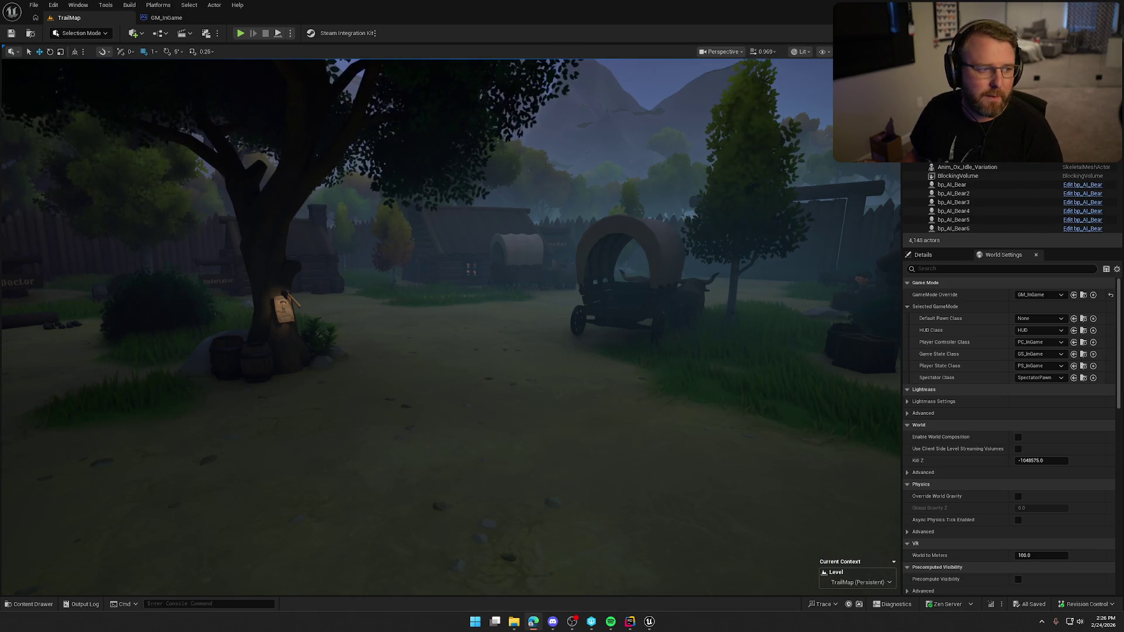
# Step: Briefly show the Twitch browser page, close it, and turn the camera back toward the village
pyautogui.hotkey('alt', 'Tab')
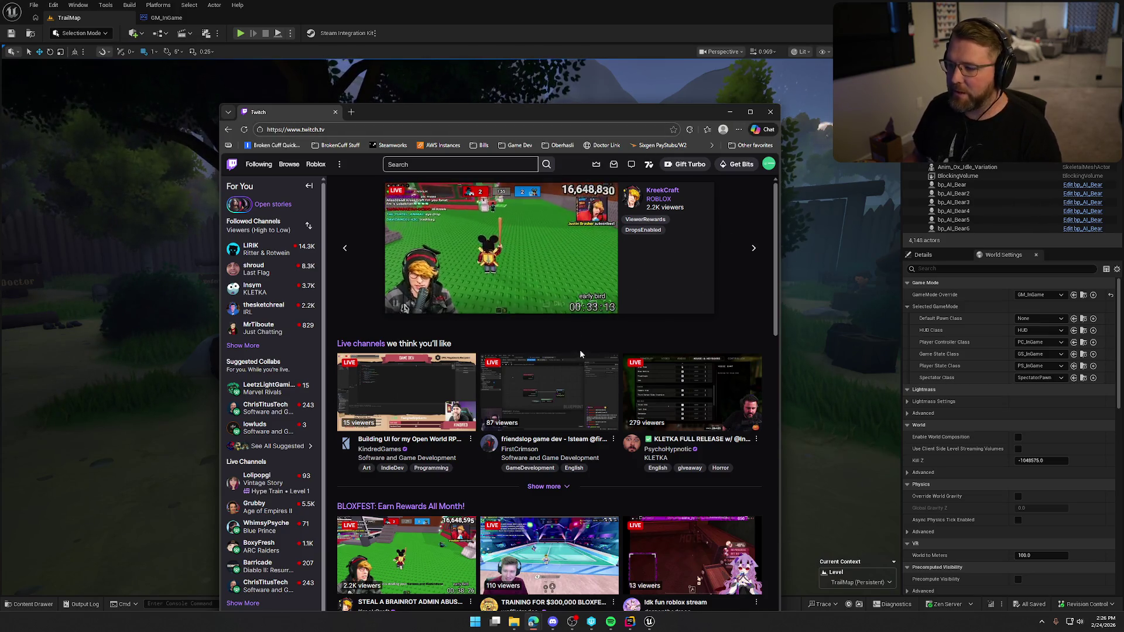
pyautogui.scroll(-5, 563, 325)
pyautogui.scroll(3, 612, 428)
pyautogui.scroll(-1, 597, 571)
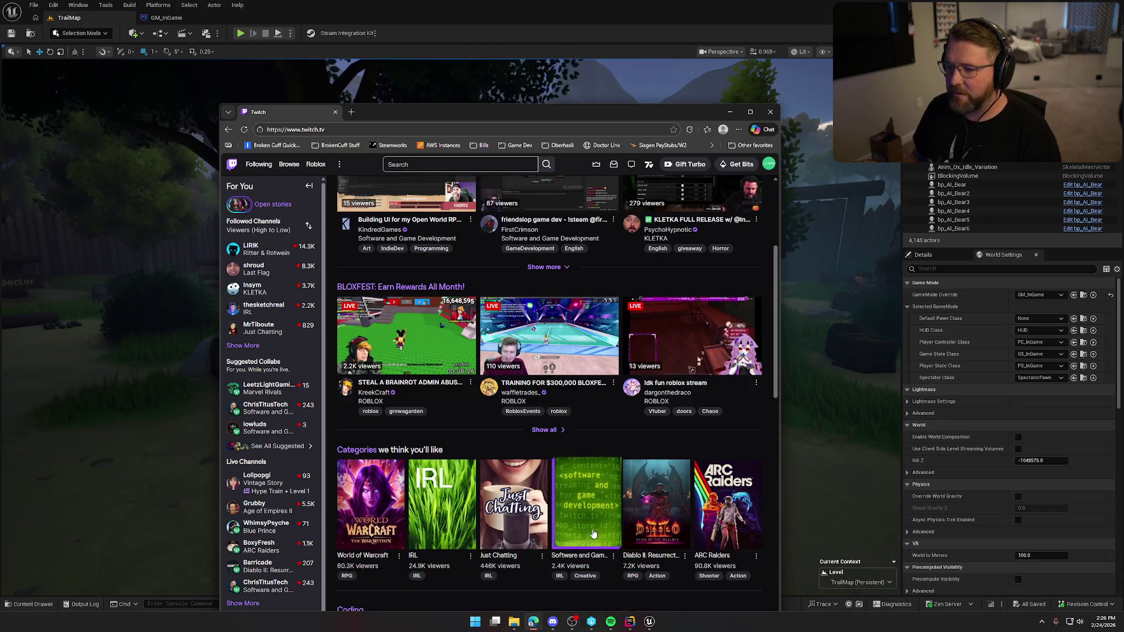
pyautogui.scroll(2, 571, 561)
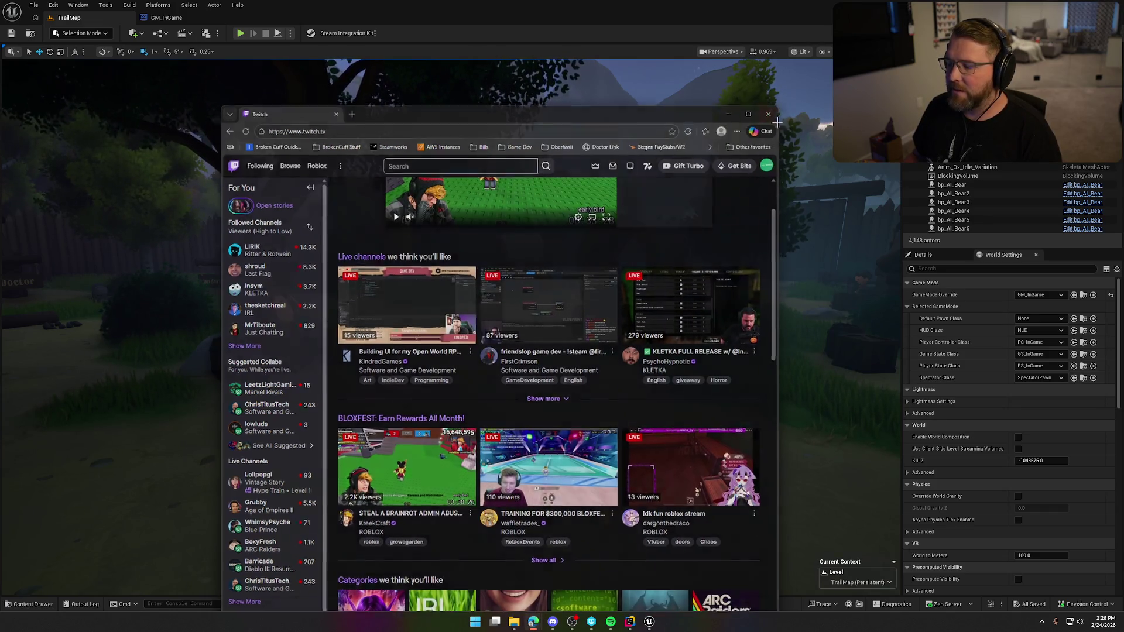
pyautogui.click(770, 112)
pyautogui.moveTo(439, 251); pyautogui.dragTo(414, 219)
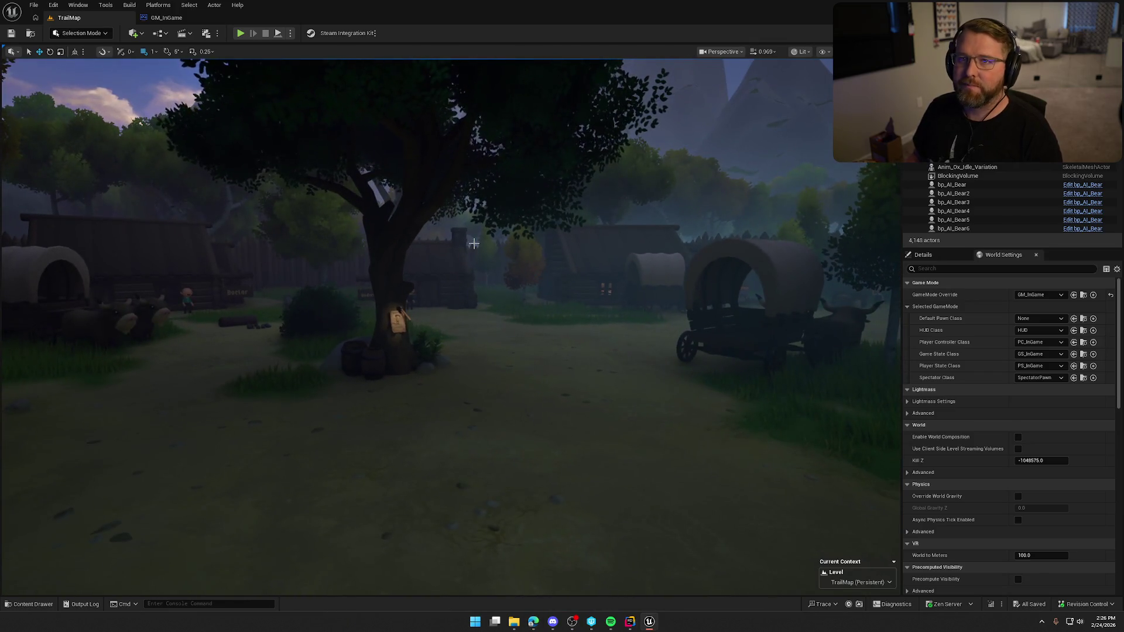
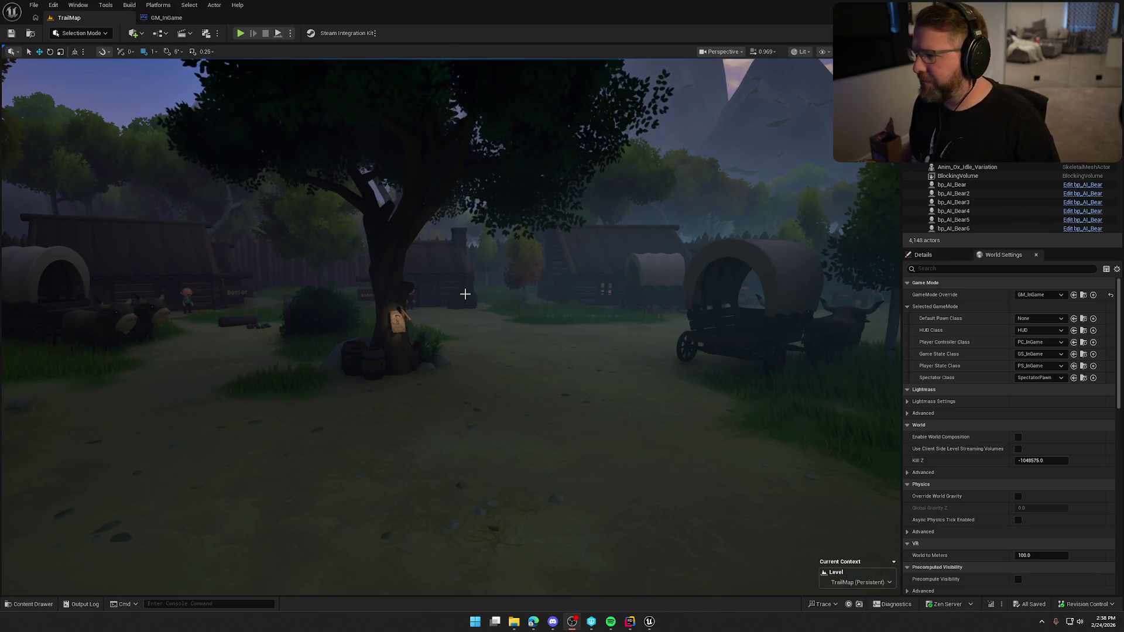
# Step: In GM_InGame's event graph, move the conversion node to sit beside Checkpoint Index
pyautogui.click(166, 18)
pyautogui.moveTo(320, 141); pyautogui.dragTo(779, 345)
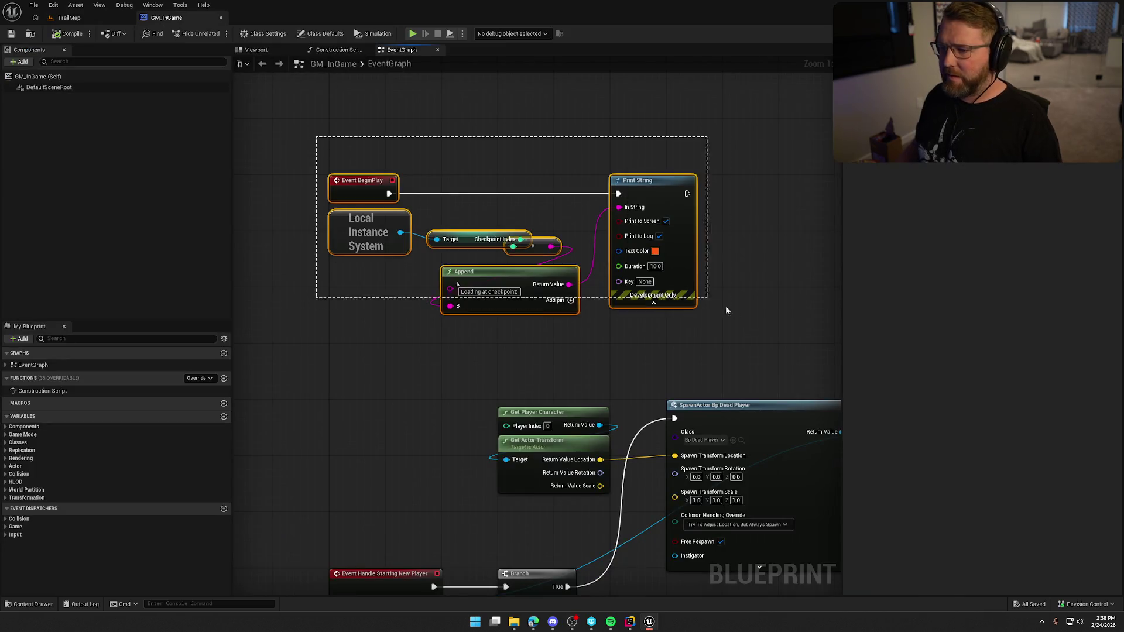
pyautogui.moveTo(285, 127); pyautogui.dragTo(764, 343)
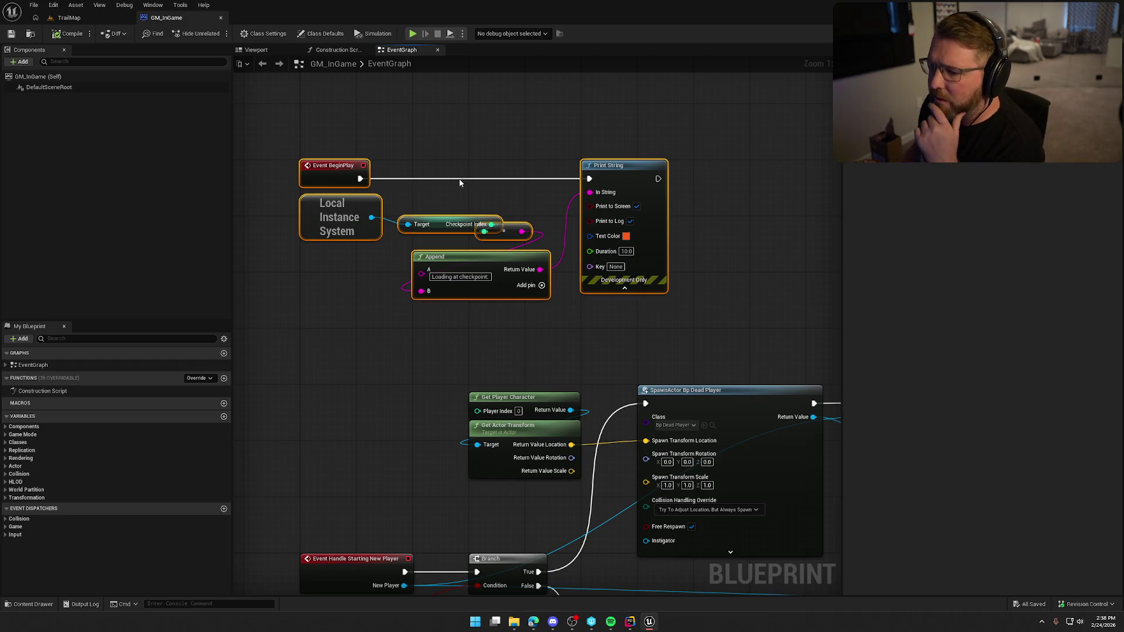
pyautogui.click(516, 226)
pyautogui.moveTo(515, 225); pyautogui.dragTo(540, 226)
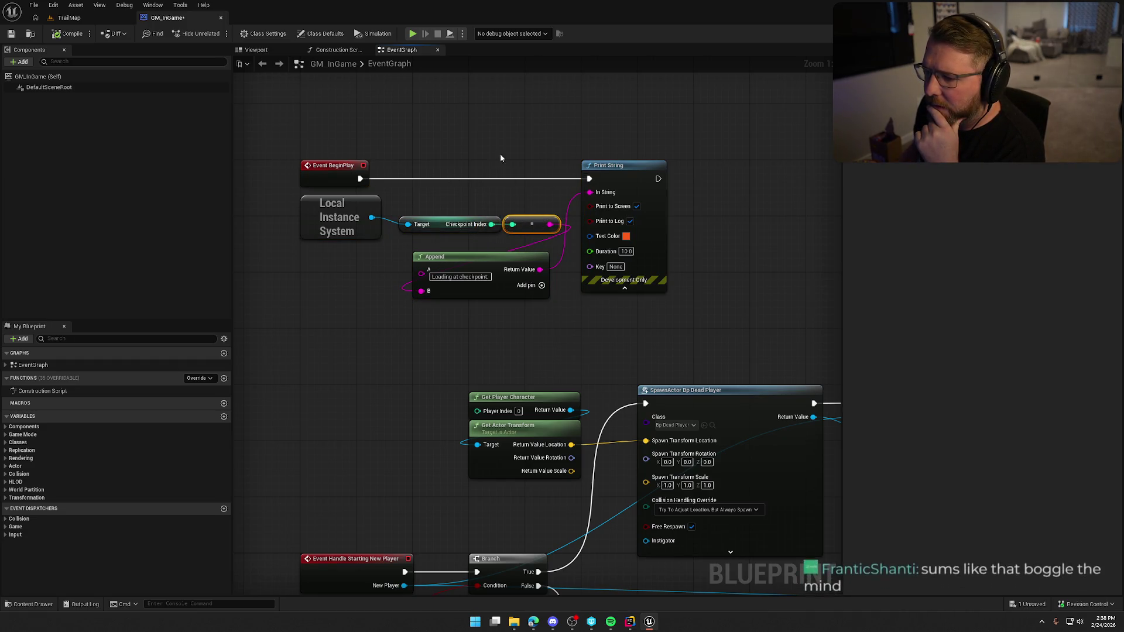
# Step: Review the BeginPlay checkpoint-loading nodes, then bring the respawn Branch/GetAllActors nodes into view
pyautogui.moveTo(286, 102); pyautogui.dragTo(387, 212)
pyautogui.moveTo(479, 265); pyautogui.dragTo(748, 327)
pyautogui.click(749, 327)
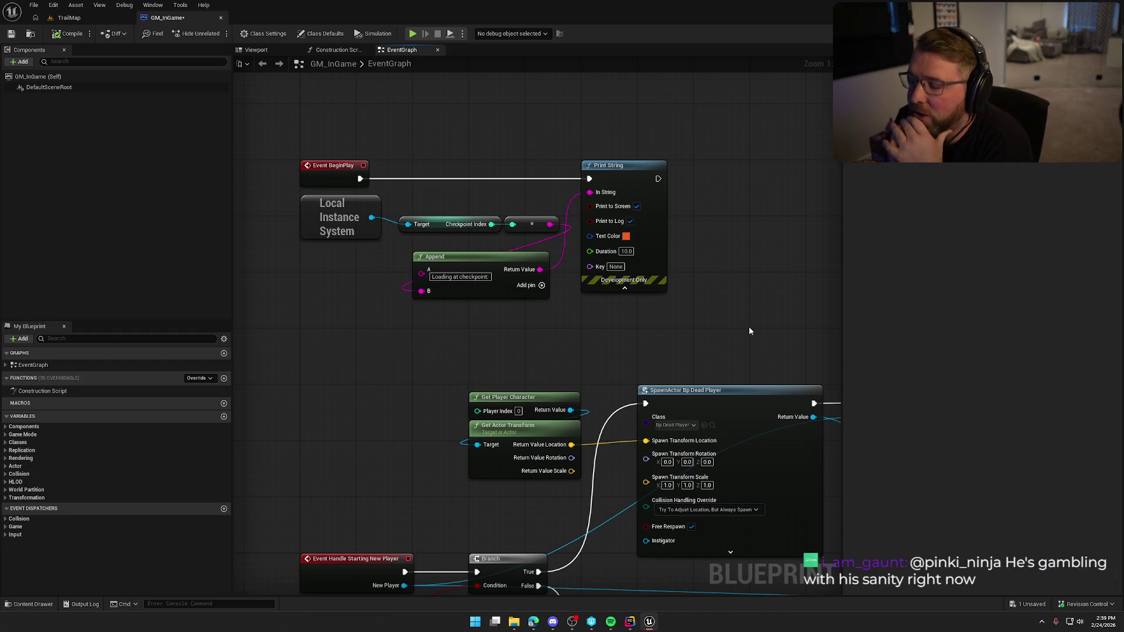
pyautogui.moveTo(342, 247); pyautogui.dragTo(509, 223)
pyautogui.click(532, 132)
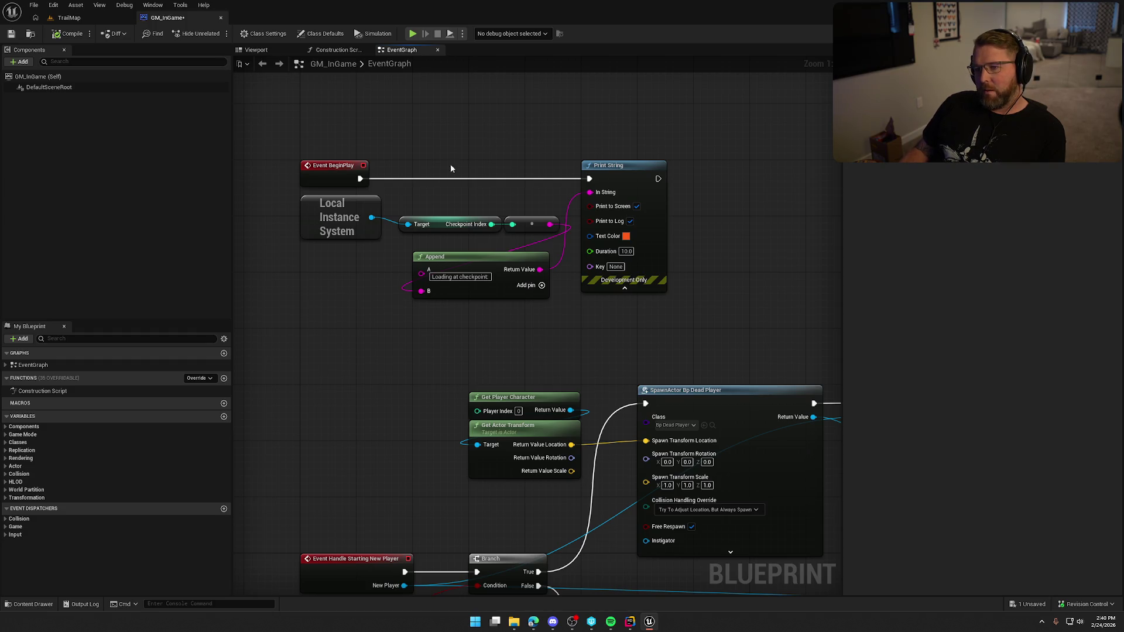
pyautogui.moveTo(328, 250)
pyautogui.mouseDown()
pyautogui.moveTo(534, 209)
pyautogui.moveTo(589, 151)
pyautogui.mouseUp()
pyautogui.click(487, 88)
pyautogui.moveTo(658, 563)
pyautogui.mouseDown()
pyautogui.moveTo(515, 310)
pyautogui.moveTo(656, 244)
pyautogui.moveTo(395, 229)
pyautogui.mouseUp()
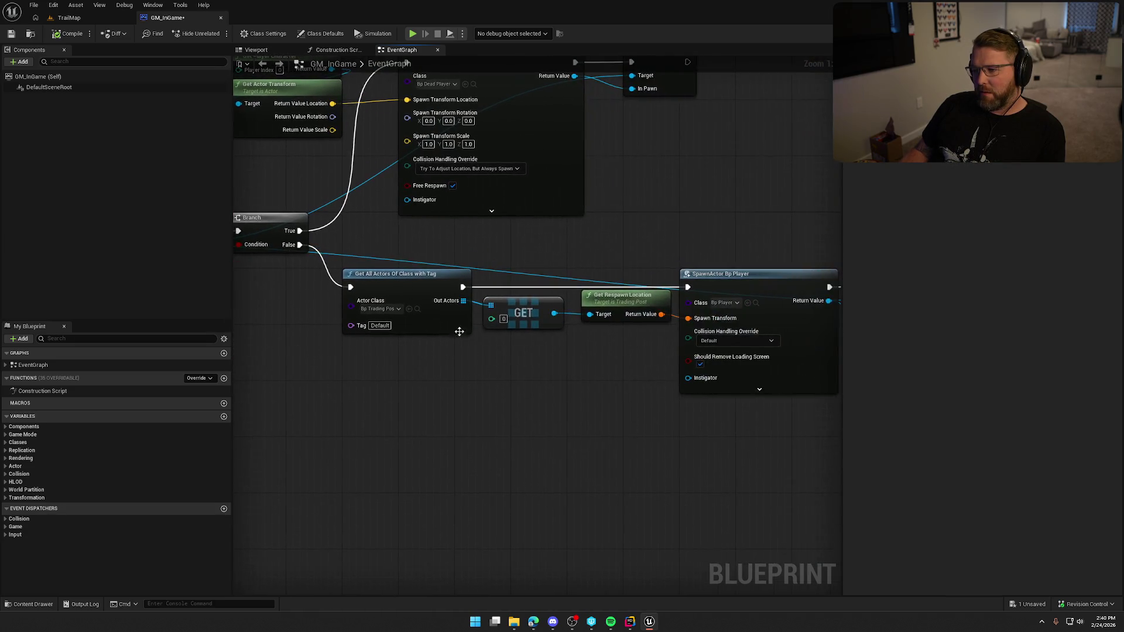
pyautogui.moveTo(632, 385); pyautogui.dragTo(395, 280)
pyautogui.click(483, 407)
pyautogui.moveTo(413, 345)
pyautogui.mouseDown()
pyautogui.moveTo(327, 366)
pyautogui.moveTo(429, 402)
pyautogui.moveTo(474, 385)
pyautogui.moveTo(422, 313)
pyautogui.mouseUp()
pyautogui.click(500, 427)
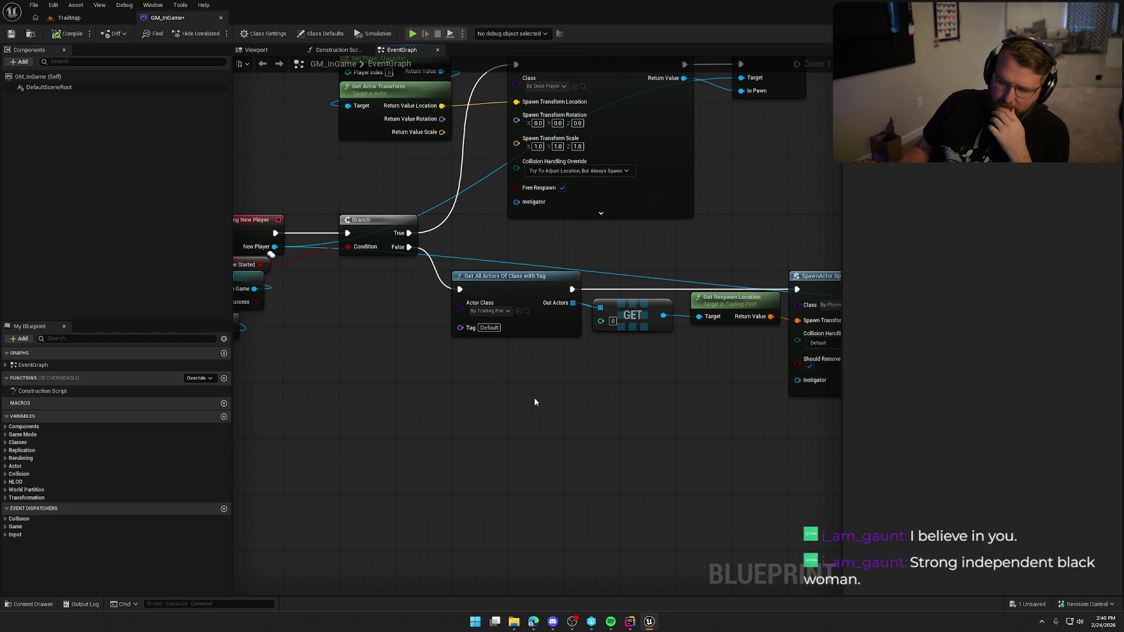
pyautogui.moveTo(534, 401)
pyautogui.mouseDown()
pyautogui.moveTo(354, 384)
pyautogui.moveTo(660, 351)
pyautogui.mouseUp()
pyautogui.moveTo(505, 386); pyautogui.dragTo(541, 394)
pyautogui.moveTo(492, 106); pyautogui.dragTo(454, 397)
pyautogui.moveTo(329, 180); pyautogui.dragTo(373, 156)
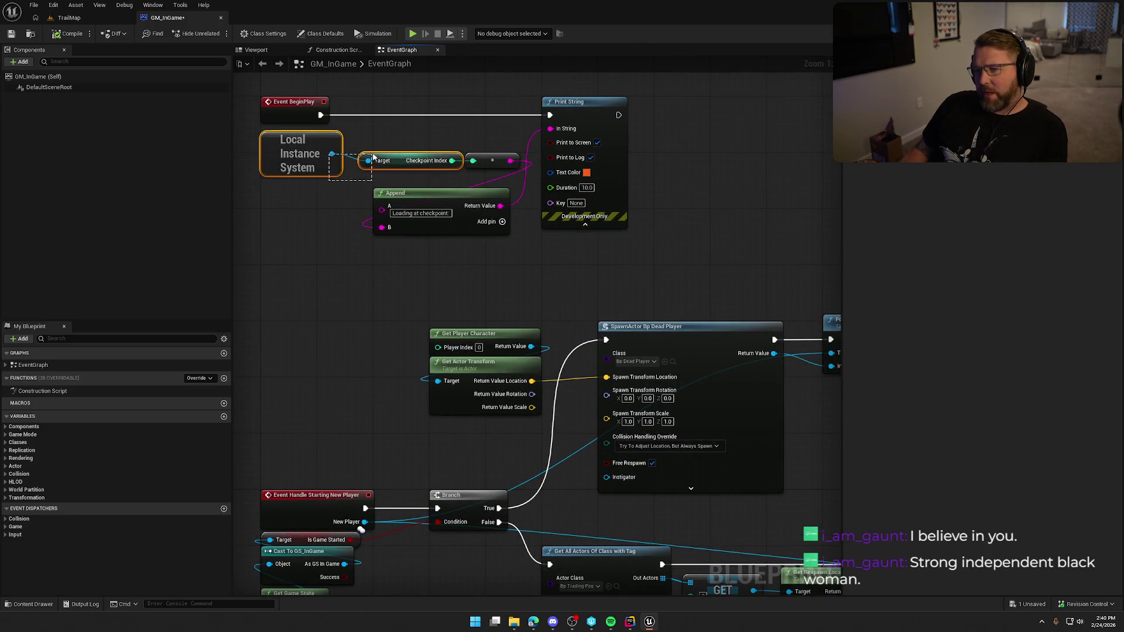
# Step: Paste the Local Instance System and Checkpoint Index nodes below Get Game State near the respawn Branch
pyautogui.hotkey('ctrl', 'x')
pyautogui.moveTo(352, 336); pyautogui.dragTo(410, 72)
pyautogui.hotkey('ctrl', 'v')
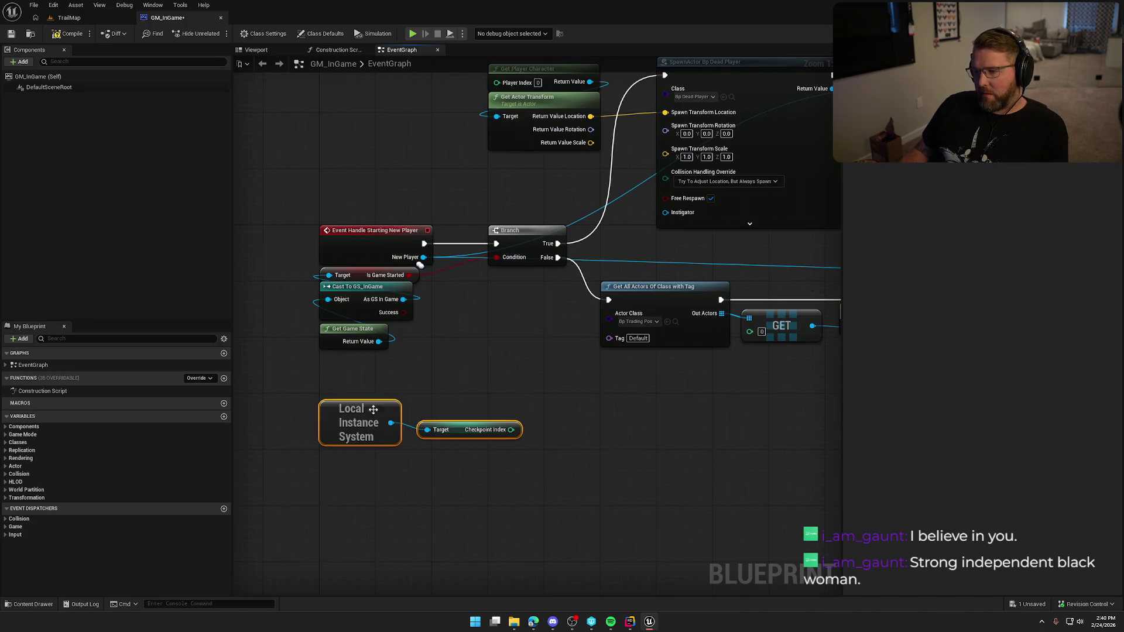
pyautogui.moveTo(372, 411)
pyautogui.mouseDown()
pyautogui.moveTo(374, 377)
pyautogui.moveTo(409, 382)
pyautogui.mouseUp()
pyautogui.click(412, 426)
pyautogui.moveTo(449, 415)
pyautogui.mouseDown()
pyautogui.moveTo(558, 280)
pyautogui.moveTo(516, 351)
pyautogui.mouseUp()
# Step: Attempt wiring Checkpoint Index to the Tag input, cancel it, and inspect the node's properties
pyautogui.click(484, 273)
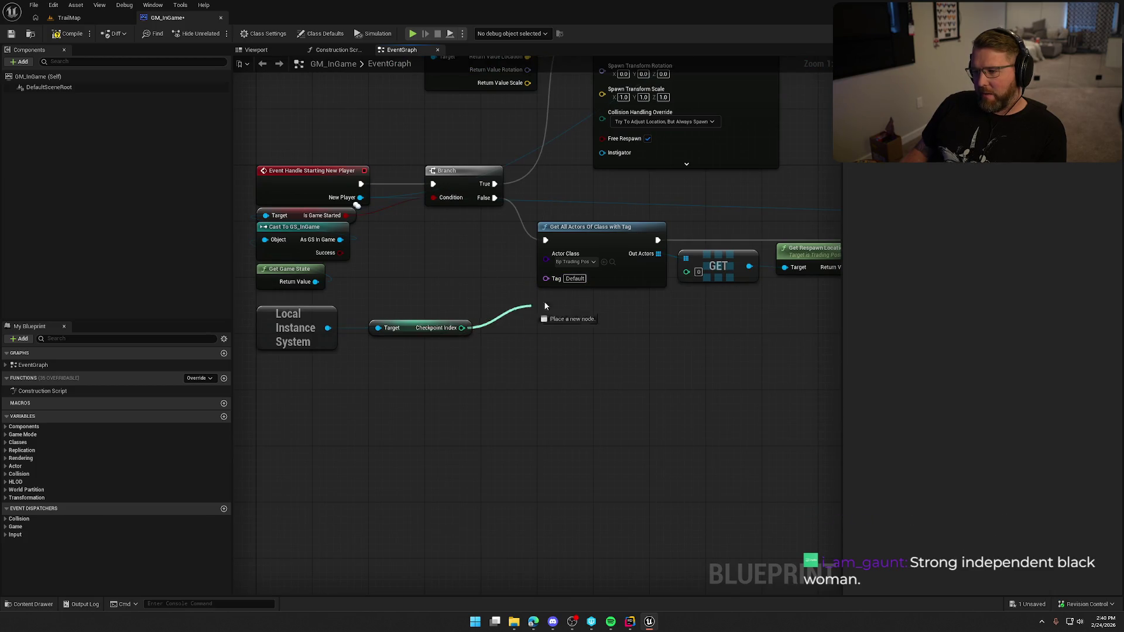
pyautogui.moveTo(462, 327); pyautogui.dragTo(551, 281)
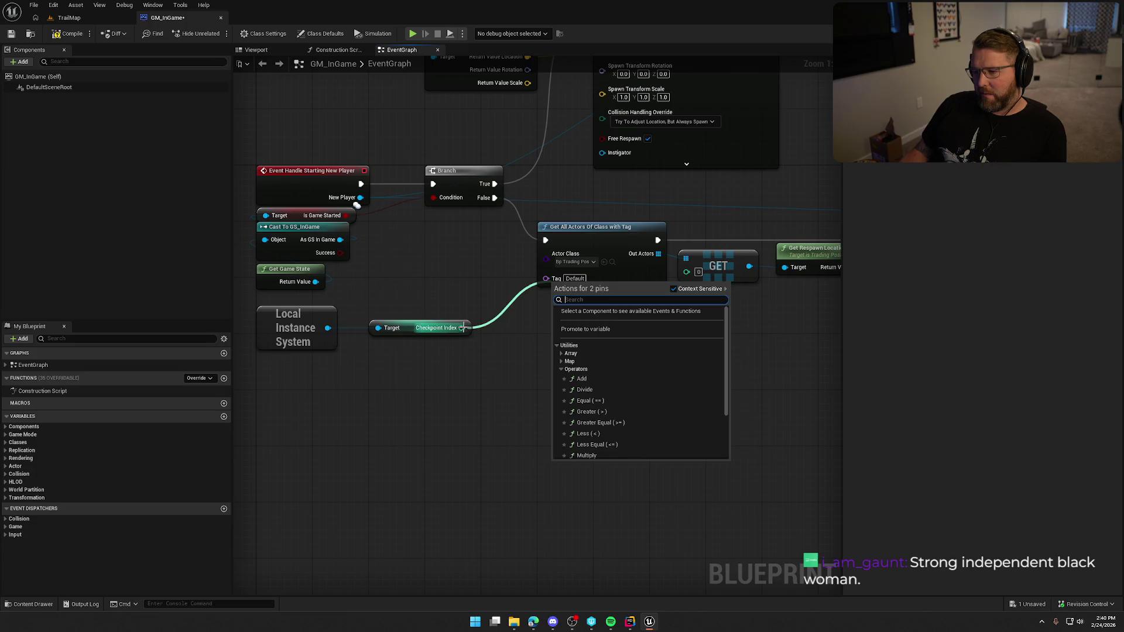
pyautogui.click(495, 314)
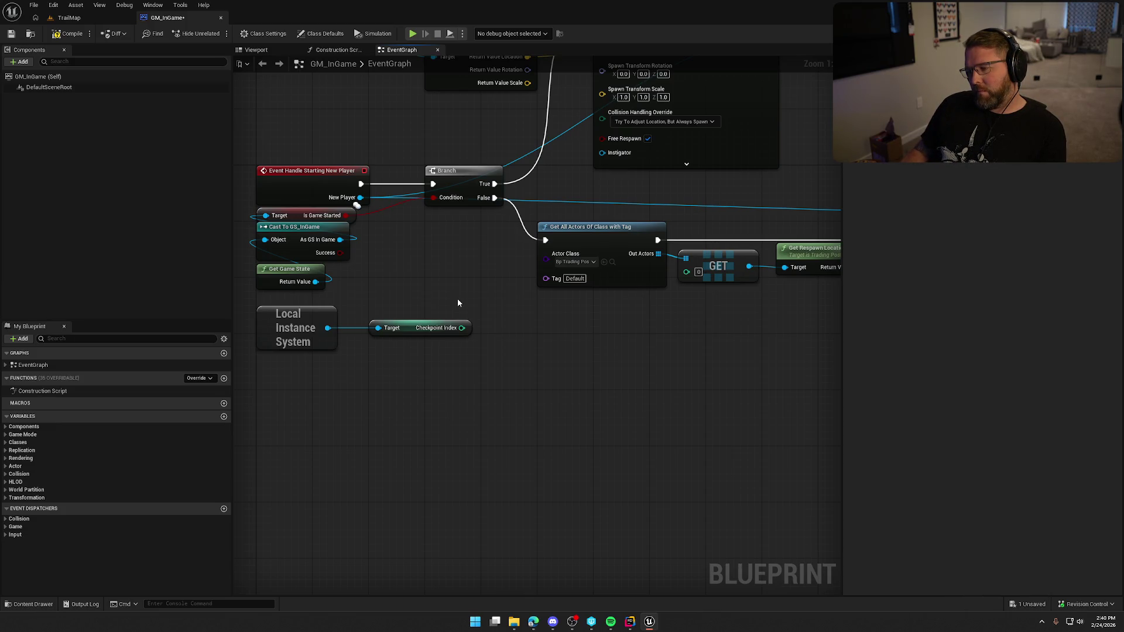
pyautogui.click(372, 325)
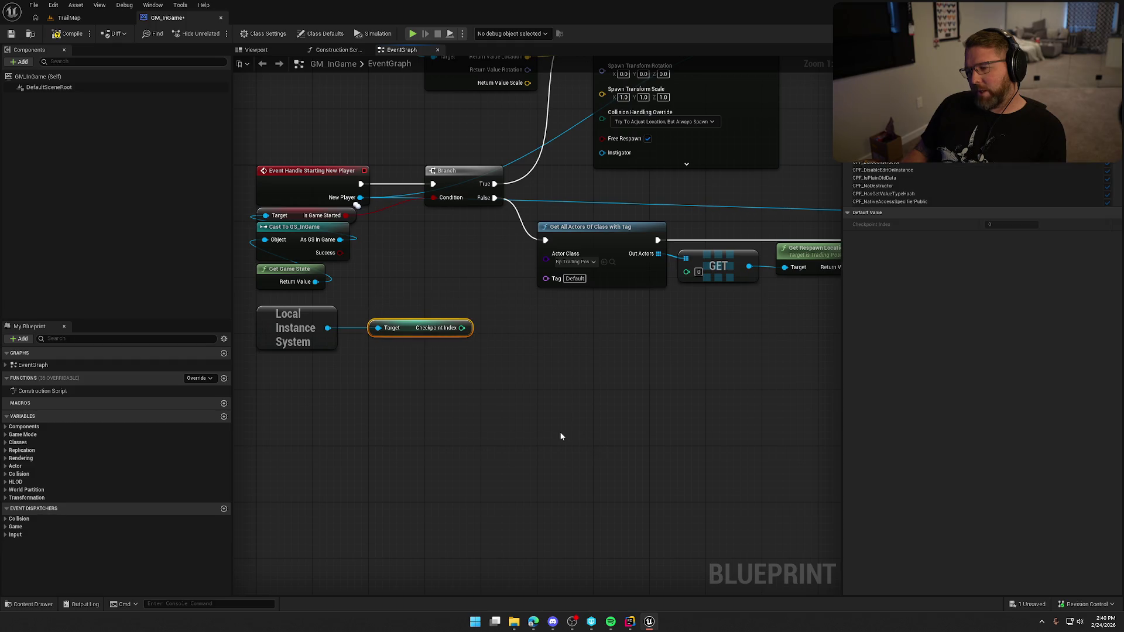
pyautogui.click(546, 412)
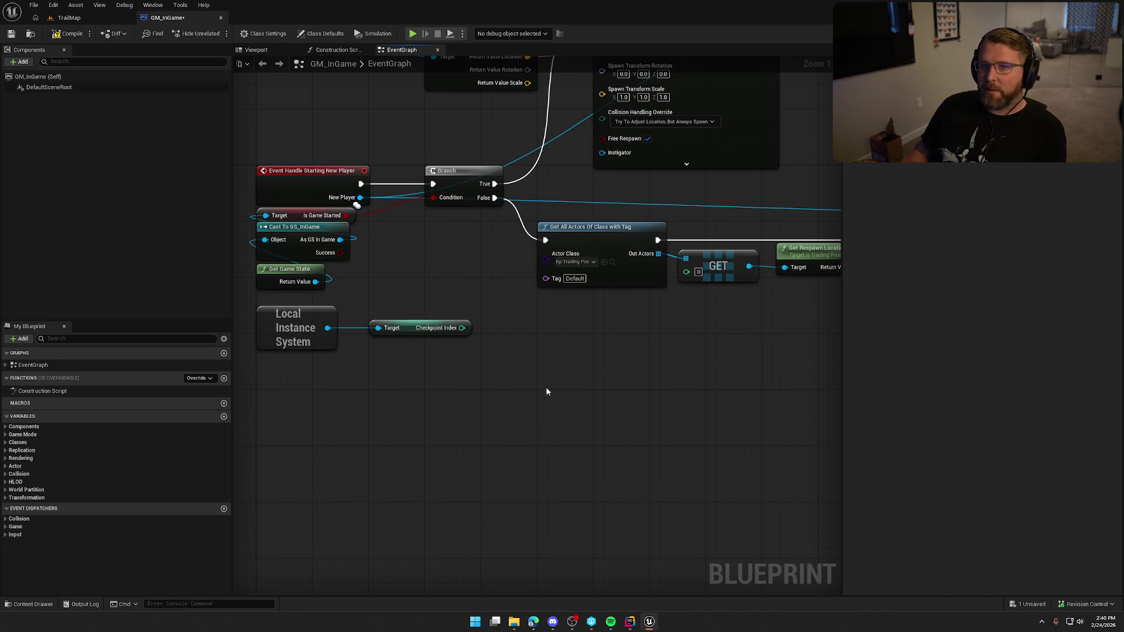
# Step: Feed Checkpoint Index through a 'to string' conversion node into the actor search's Tag input
pyautogui.moveTo(546, 279)
pyautogui.mouseDown()
pyautogui.moveTo(505, 310)
pyautogui.moveTo(503, 337)
pyautogui.mouseUp()
pyautogui.press('Escape')
pyautogui.write('to string')
pyautogui.press('Return')
pyautogui.moveTo(503, 333)
pyautogui.mouseDown()
pyautogui.moveTo(419, 296)
pyautogui.moveTo(557, 281)
pyautogui.moveTo(502, 300)
pyautogui.mouseUp()
# Step: Arrange the conversion and checkpoint nodes neatly beneath the actor search
pyautogui.moveTo(443, 271)
pyautogui.mouseDown()
pyautogui.moveTo(502, 308)
pyautogui.moveTo(572, 302)
pyautogui.mouseUp()
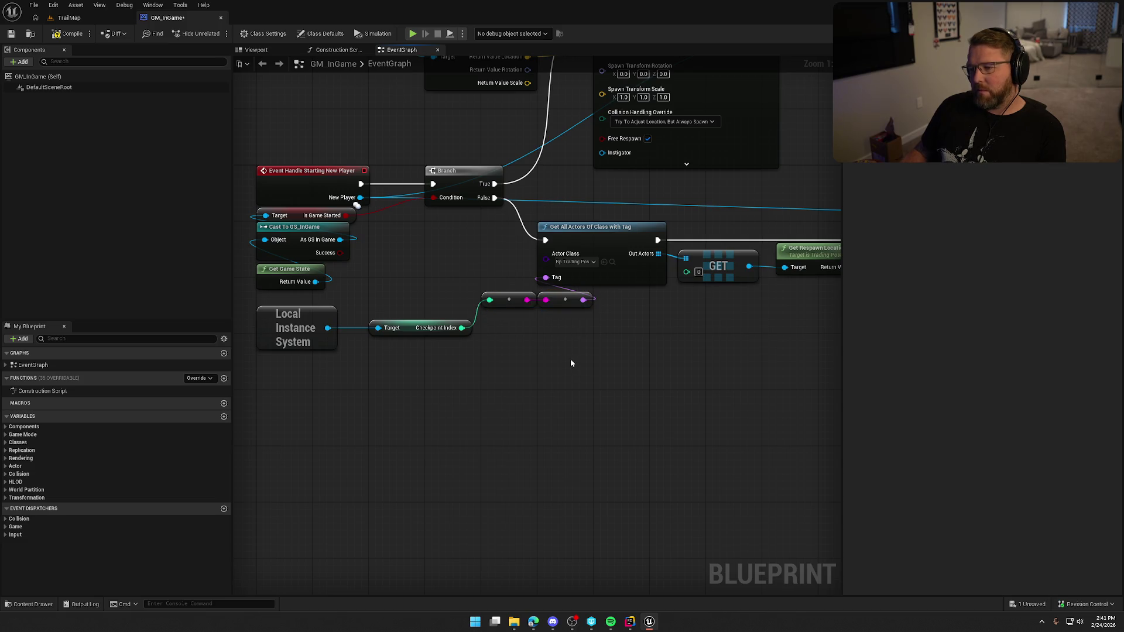
pyautogui.moveTo(303, 334)
pyautogui.mouseDown()
pyautogui.moveTo(418, 402)
pyautogui.moveTo(414, 361)
pyautogui.mouseUp()
pyautogui.moveTo(446, 409); pyautogui.dragTo(416, 323)
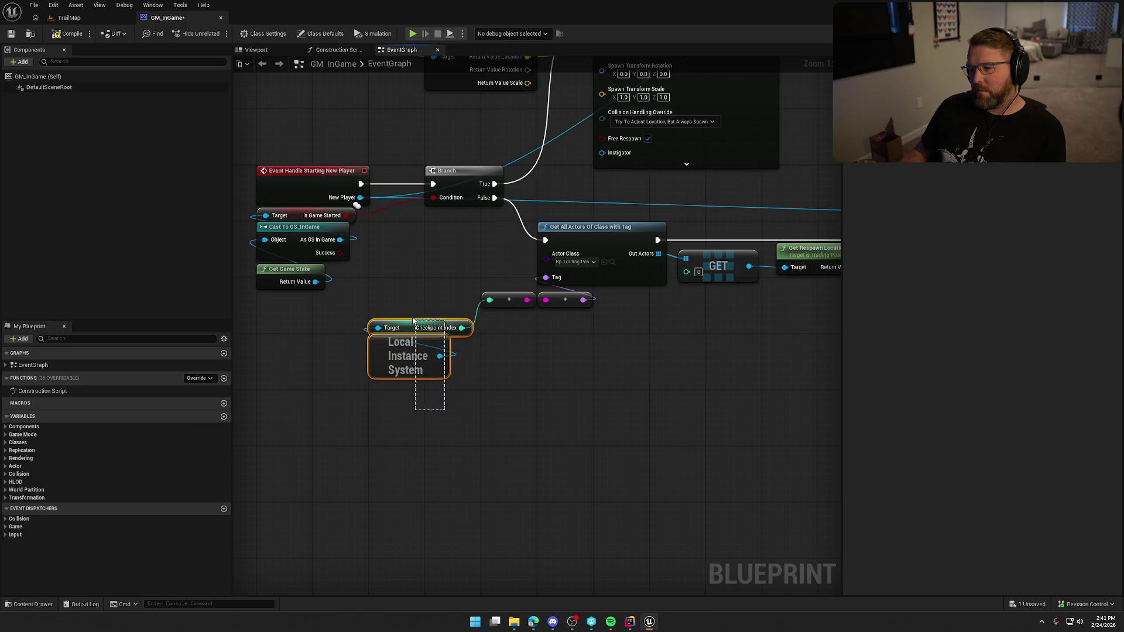
pyautogui.moveTo(417, 365); pyautogui.dragTo(529, 352)
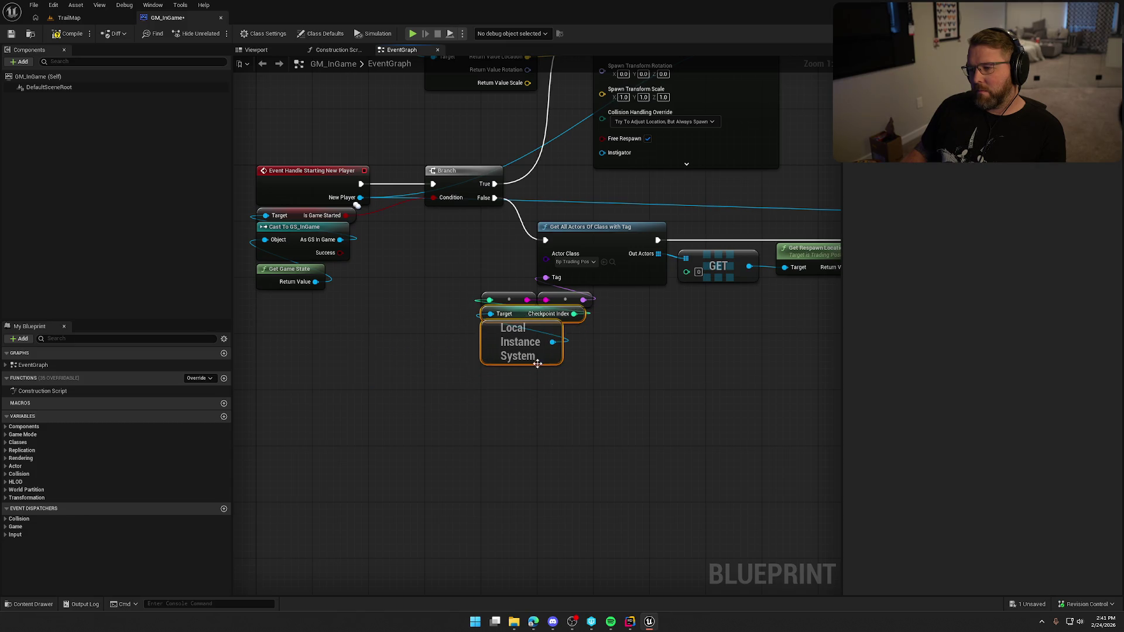
pyautogui.moveTo(530, 350); pyautogui.dragTo(431, 329)
pyautogui.click(519, 357)
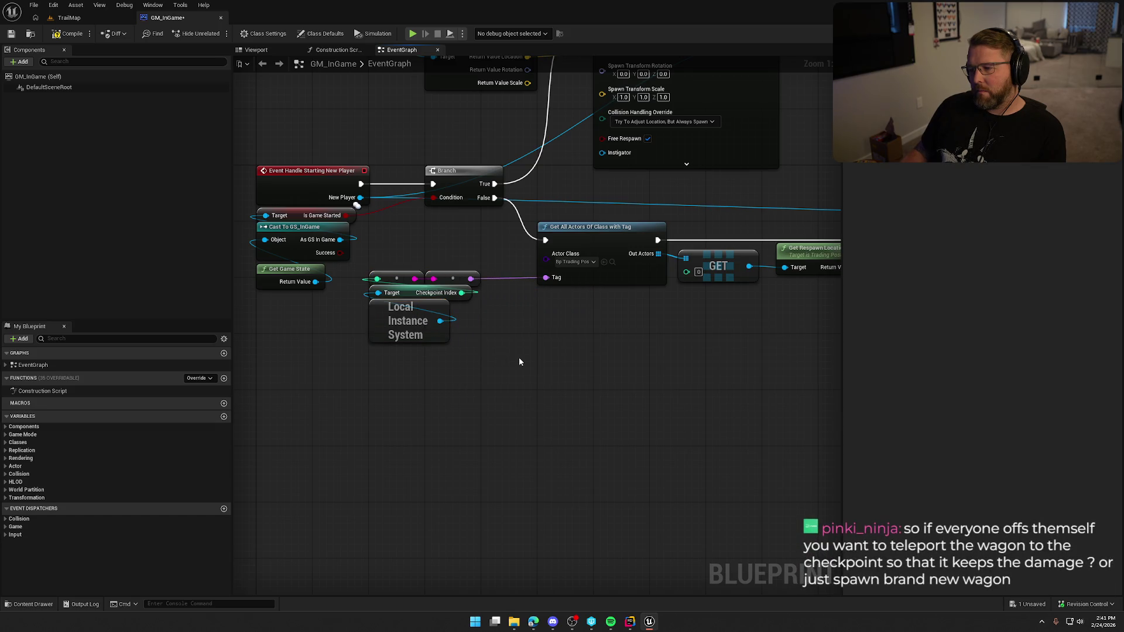
pyautogui.moveTo(343, 280); pyautogui.dragTo(502, 368)
pyautogui.click(504, 369)
pyautogui.scroll(5, 534, 472)
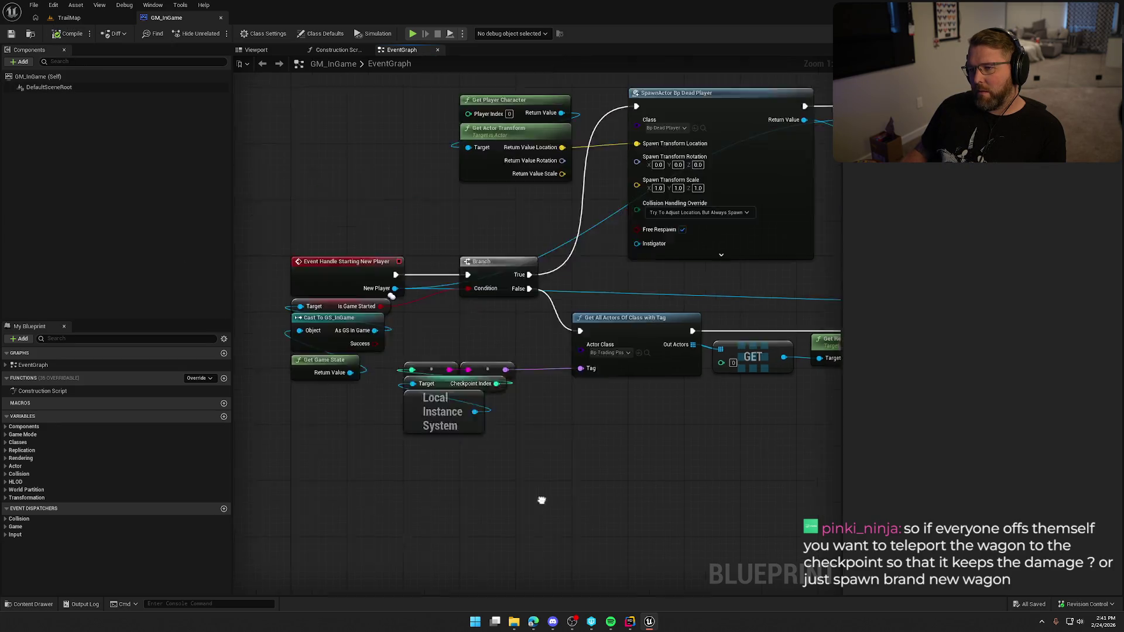
# Step: Delete the BeginPlay print nodes and return to the TrailMap level
pyautogui.moveTo(335, 357); pyautogui.dragTo(382, 335)
pyautogui.moveTo(303, 146); pyautogui.dragTo(717, 313)
pyautogui.press('Delete')
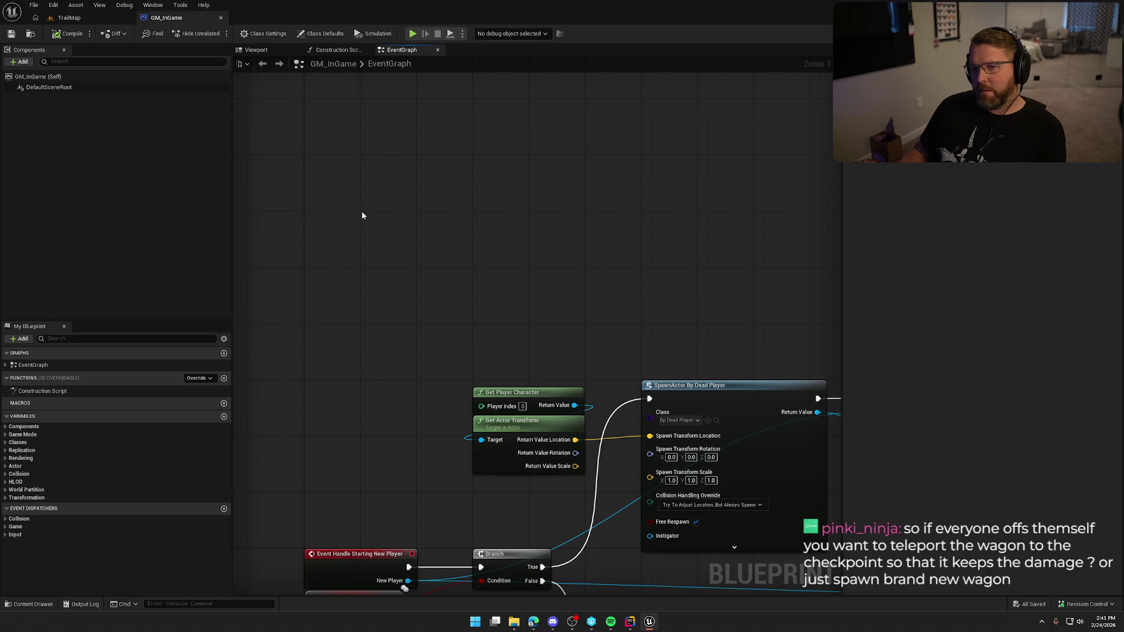
pyautogui.click(70, 18)
# Step: Delete the duplicate StartingTradingPost2 volume from TrailMap
pyautogui.moveTo(222, 133)
pyautogui.mouseDown()
pyautogui.moveTo(229, 378)
pyautogui.moveTo(784, 150)
pyautogui.mouseUp()
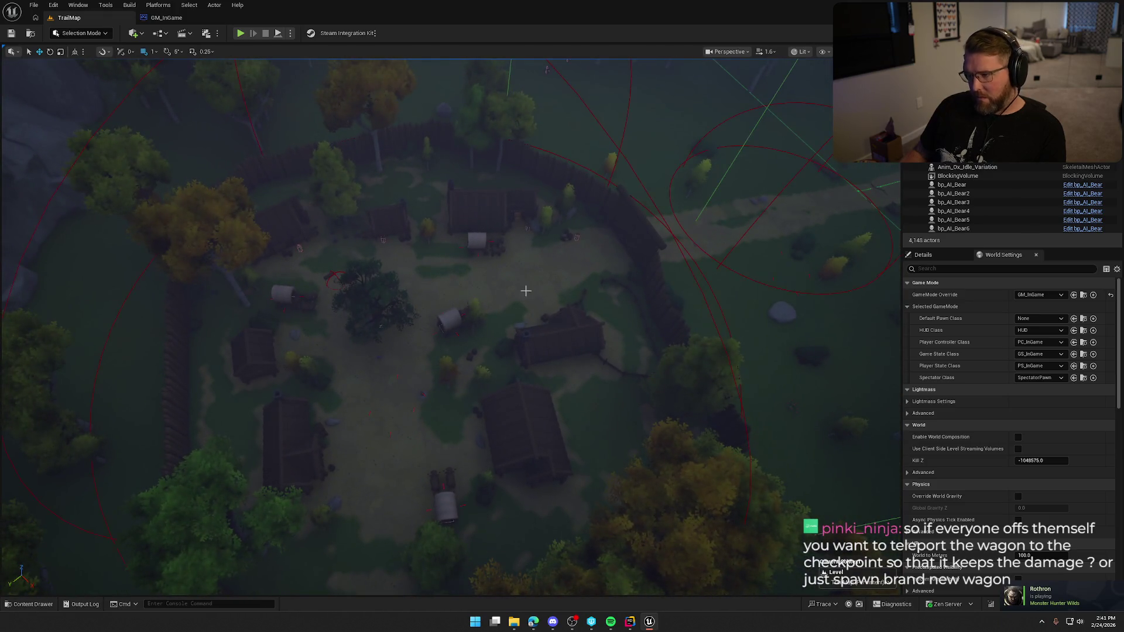
pyautogui.click(822, 145)
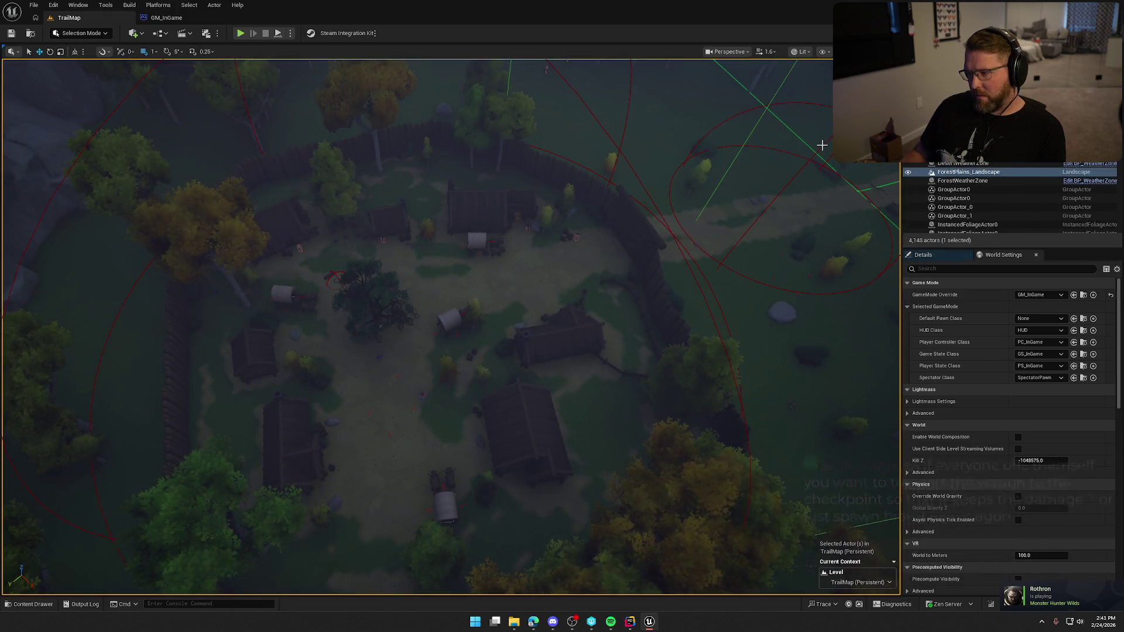
pyautogui.press('Delete')
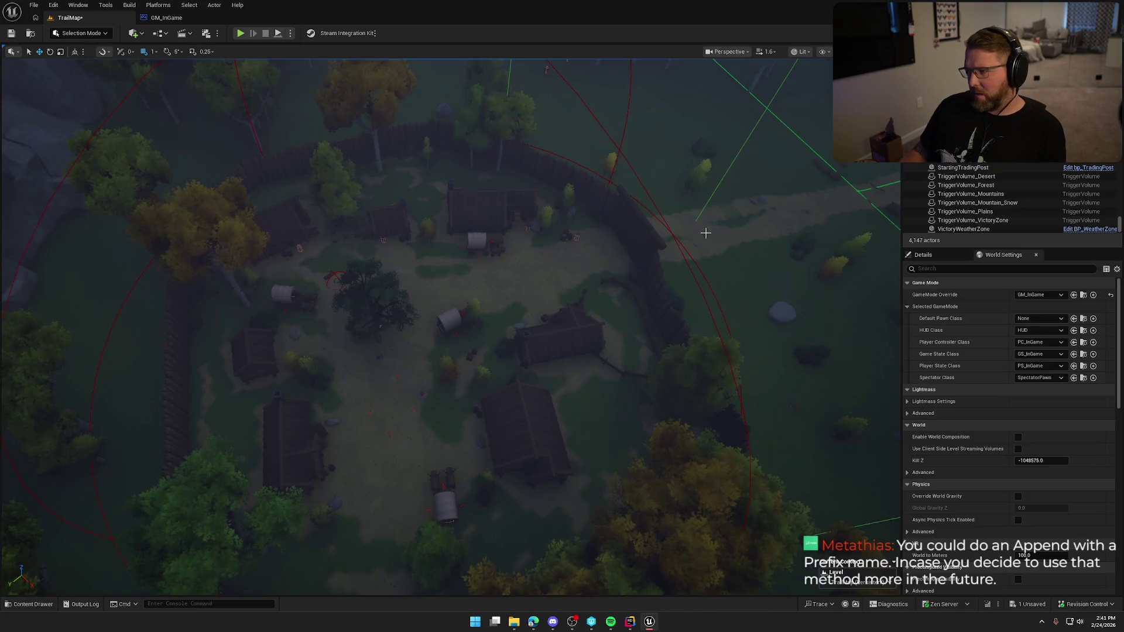
pyautogui.click(657, 208)
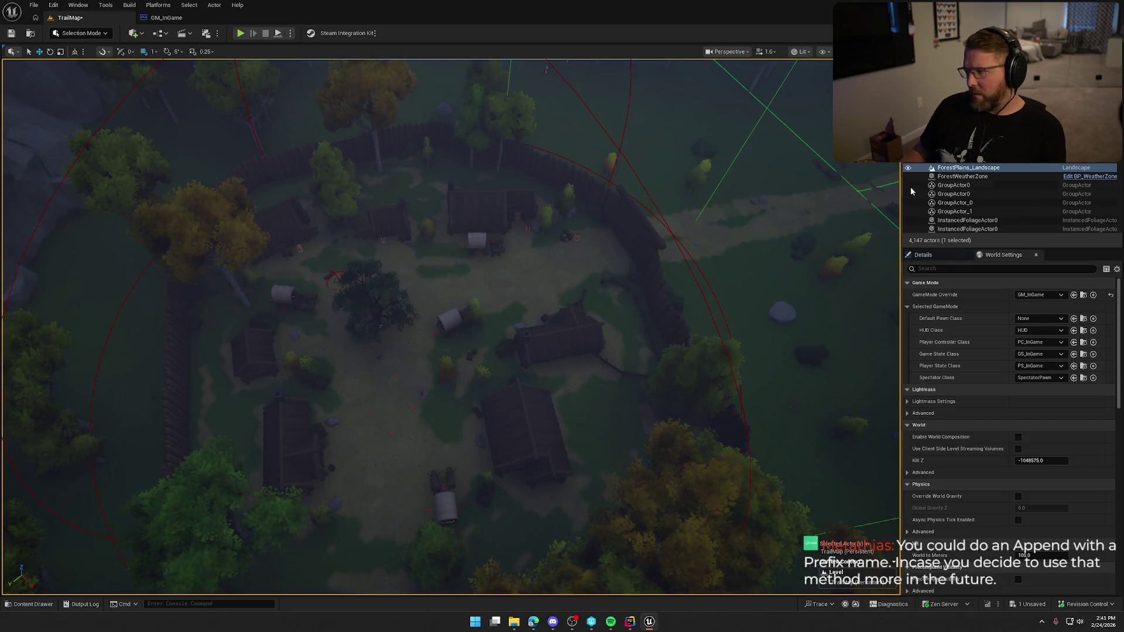
# Step: Give StartingTradingPost the actor tag 0 via the Details tag filter
pyautogui.click(648, 194)
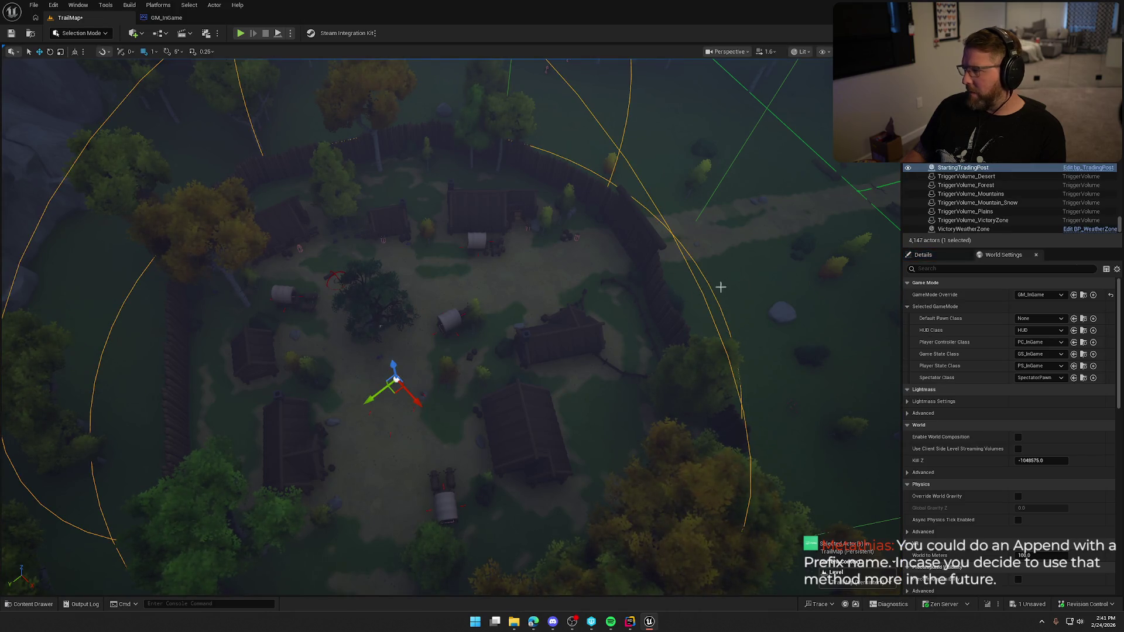
pyautogui.click(923, 256)
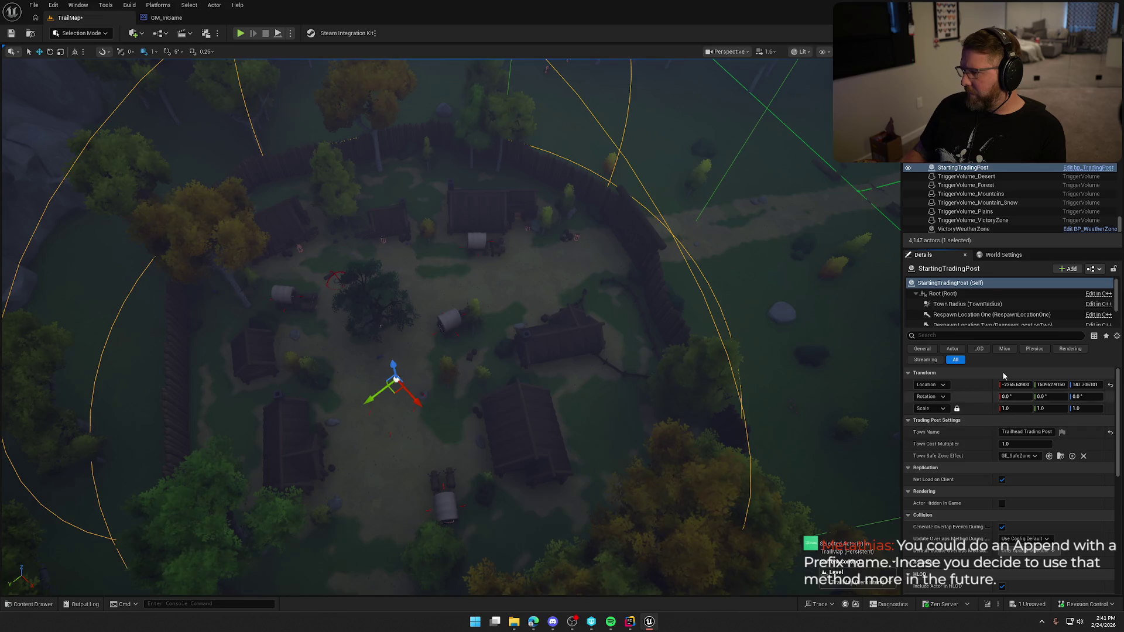
pyautogui.click(966, 336)
pyautogui.write('tag')
pyautogui.click(1015, 410)
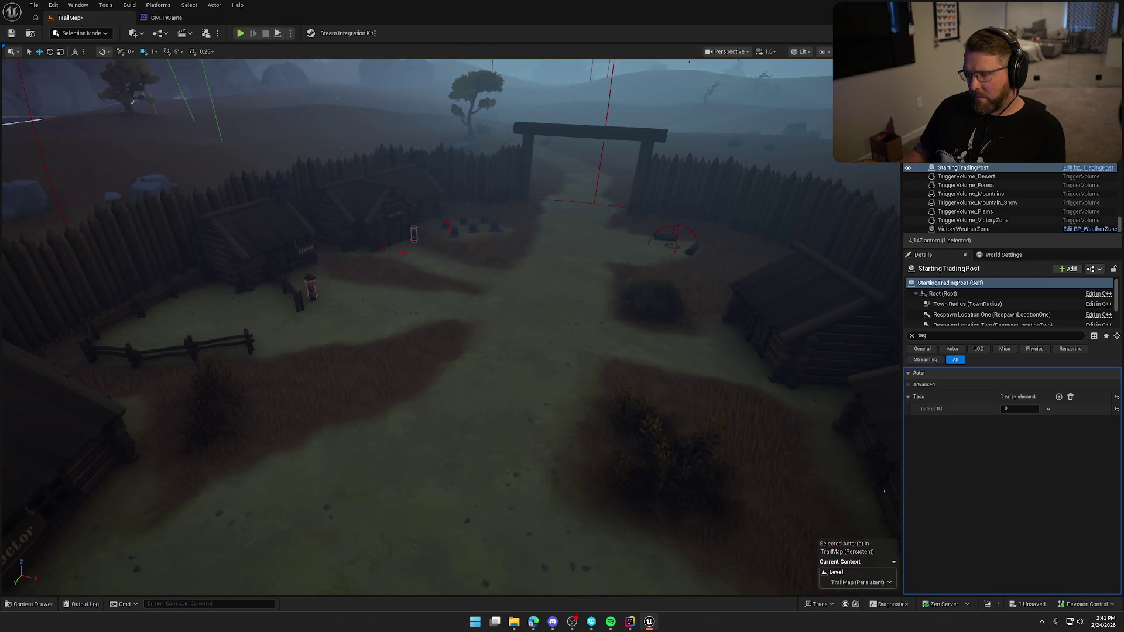
# Step: Add a tag entry to PlainsTradingPost and set its value
pyautogui.click(509, 373)
pyautogui.click(1059, 397)
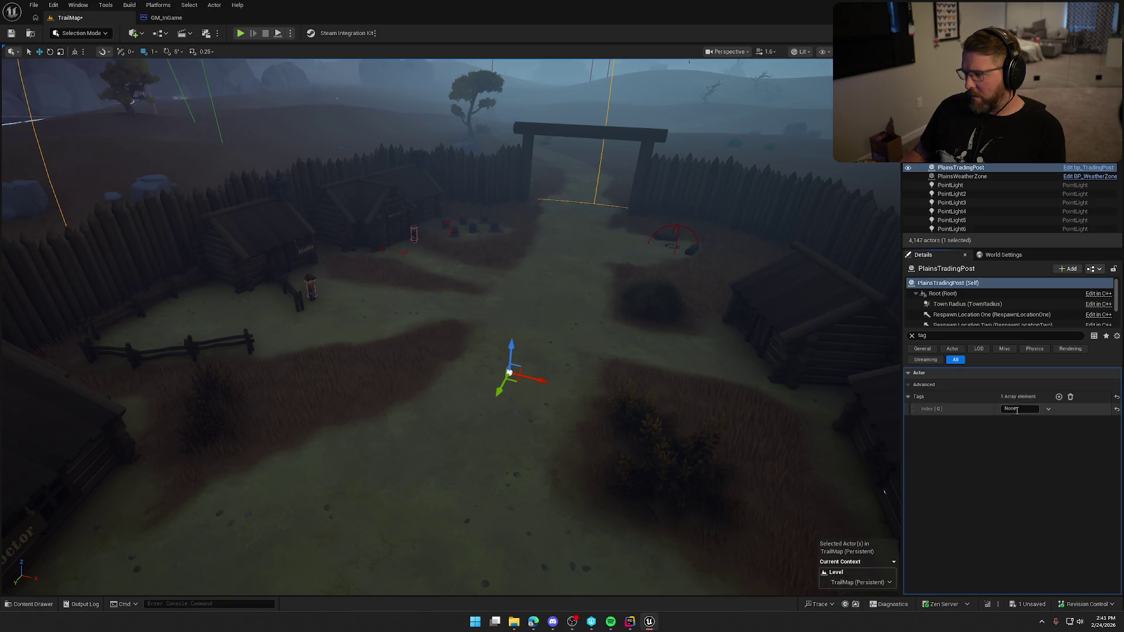
pyautogui.click(1011, 409)
pyautogui.write('1')
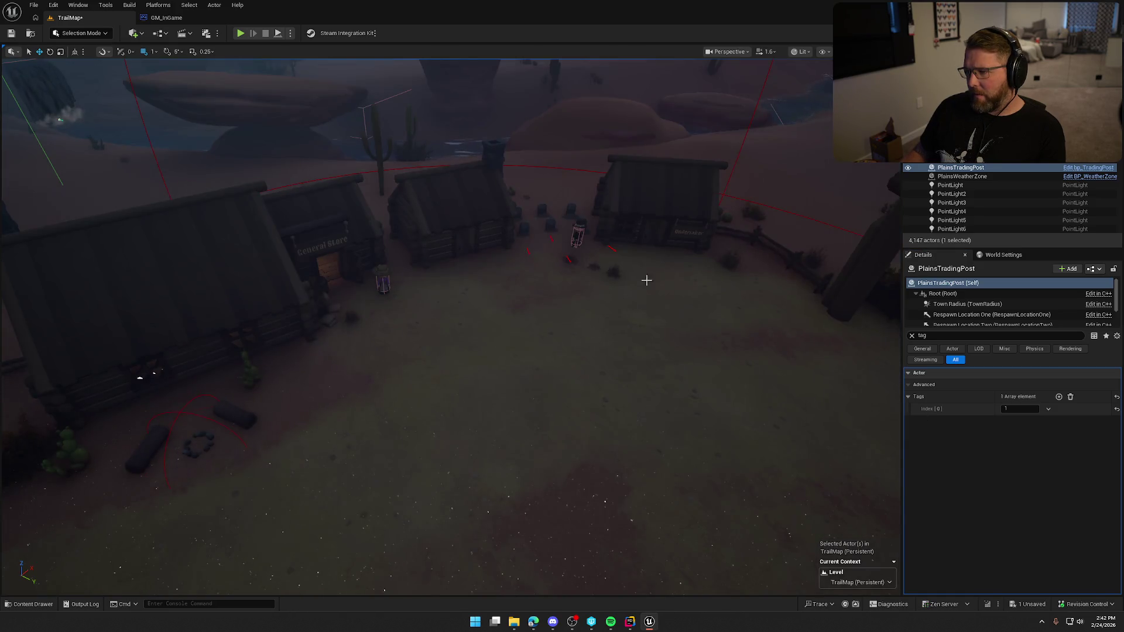
# Step: Select DesertTradingPost and give it the actor tag 2
pyautogui.click(749, 123)
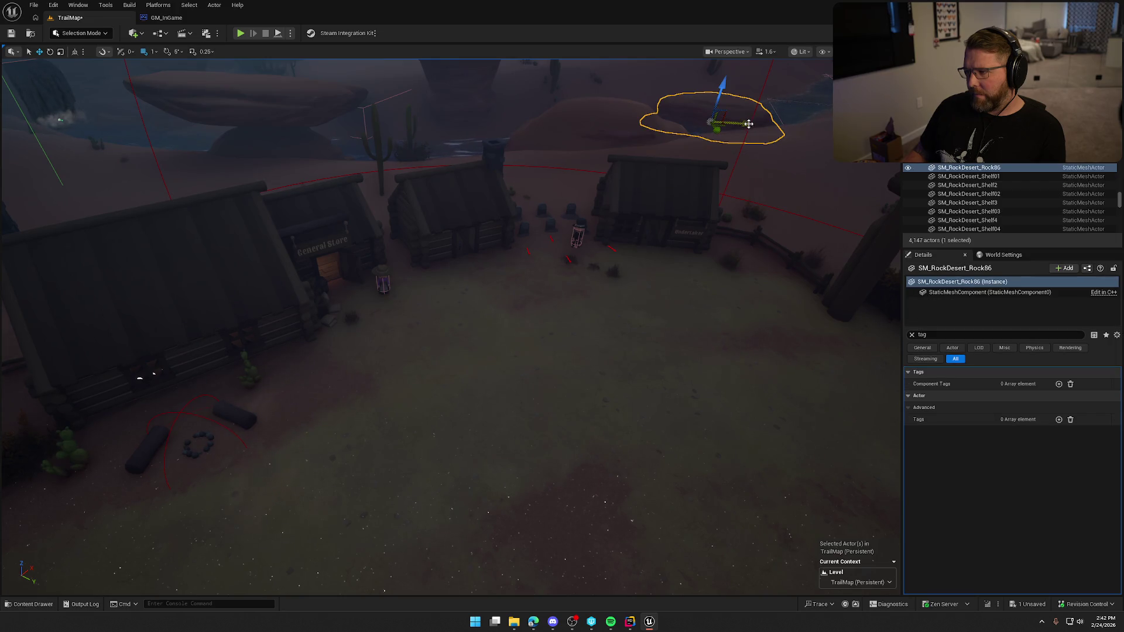
pyautogui.click(747, 131)
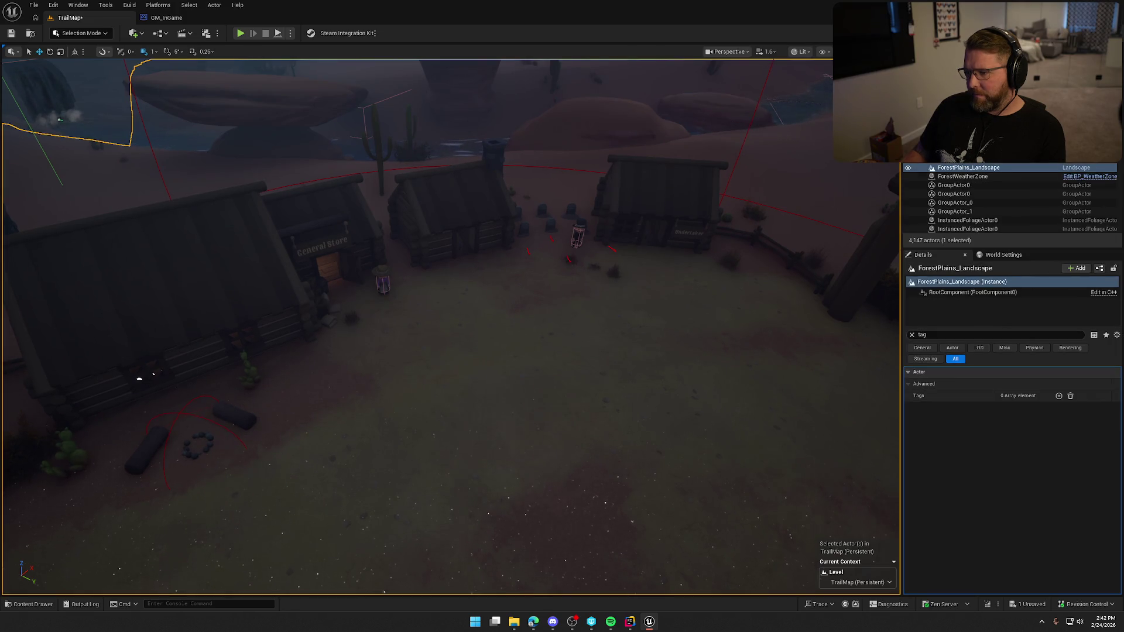
pyautogui.click(573, 261)
pyautogui.click(528, 253)
pyautogui.click(528, 254)
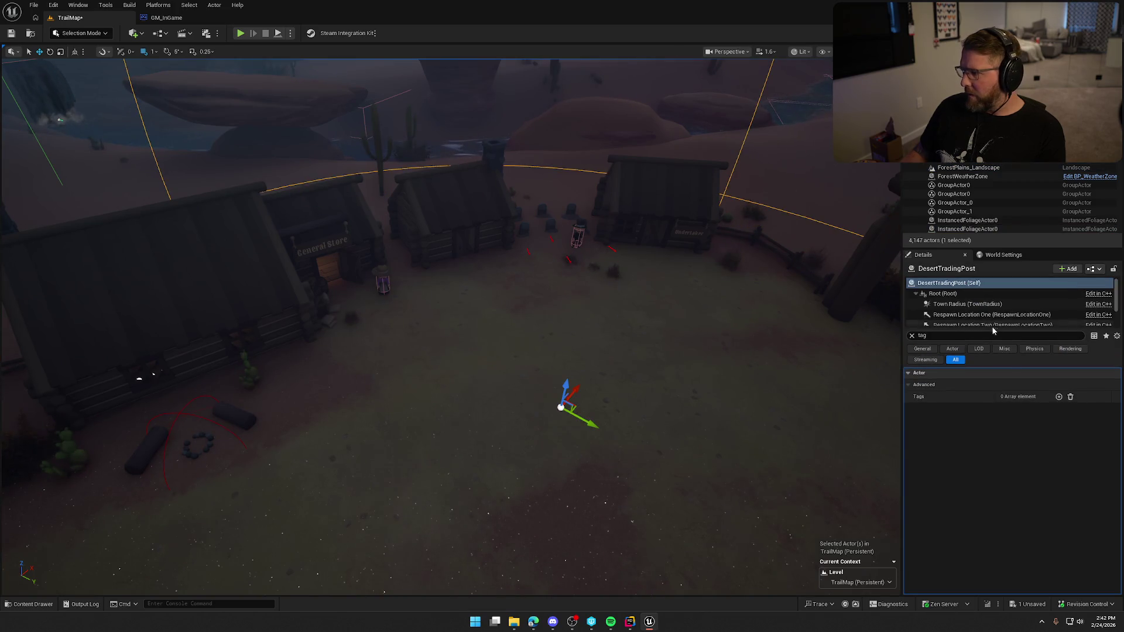
pyautogui.click(1058, 397)
pyautogui.click(1015, 408)
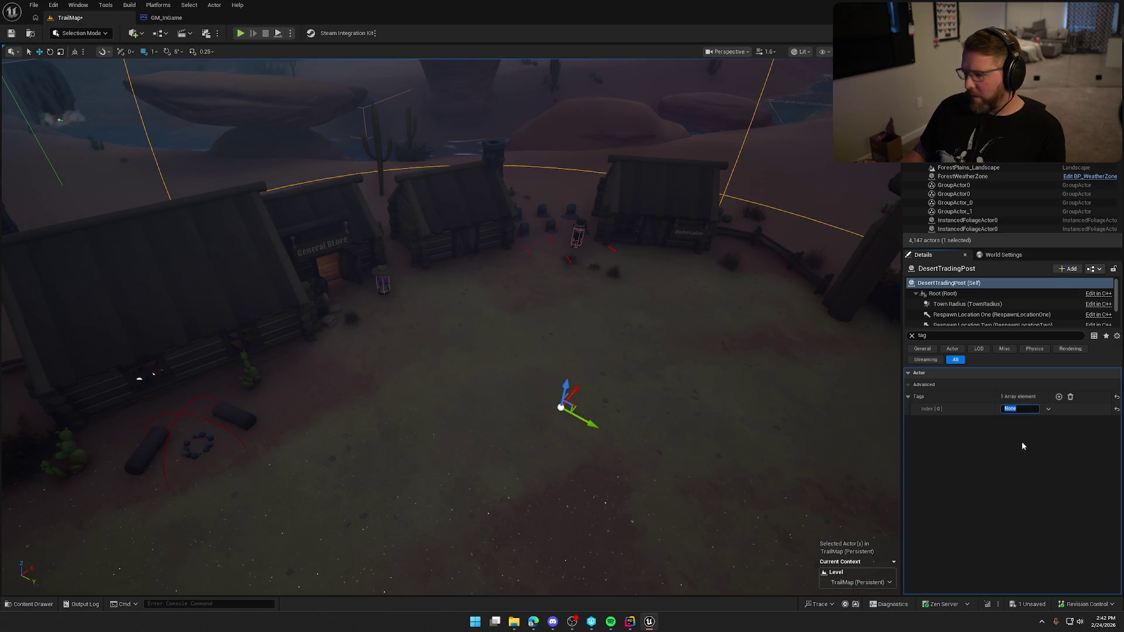
pyautogui.write('2')
pyautogui.press('Return')
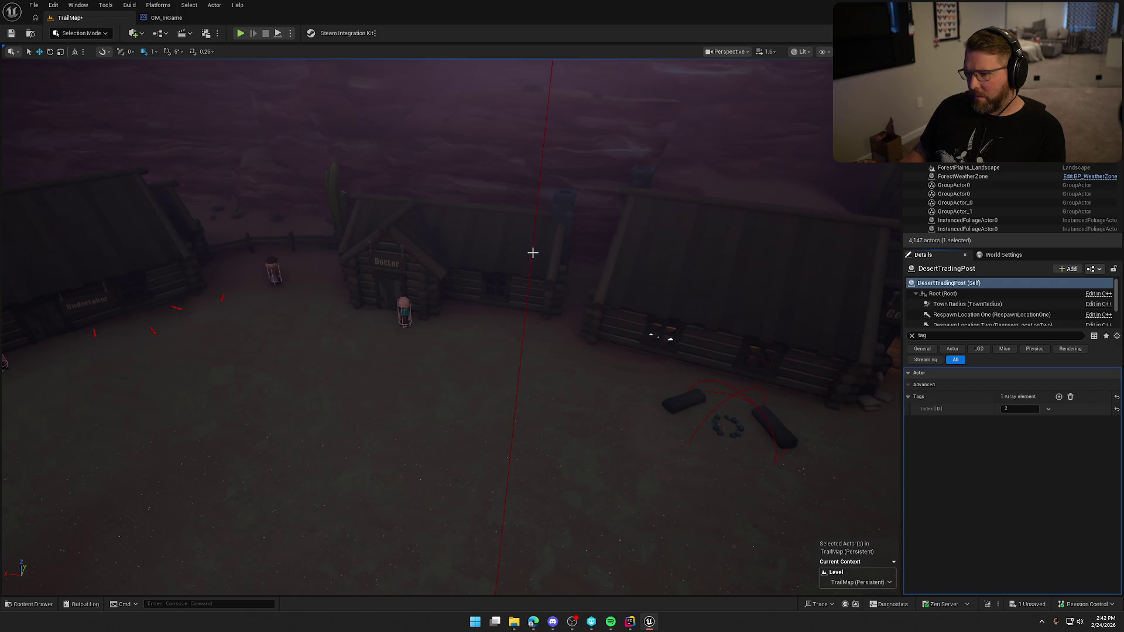
# Step: Tag MountainTradingPost with 3, then save TrailMap and check it out
pyautogui.click(531, 253)
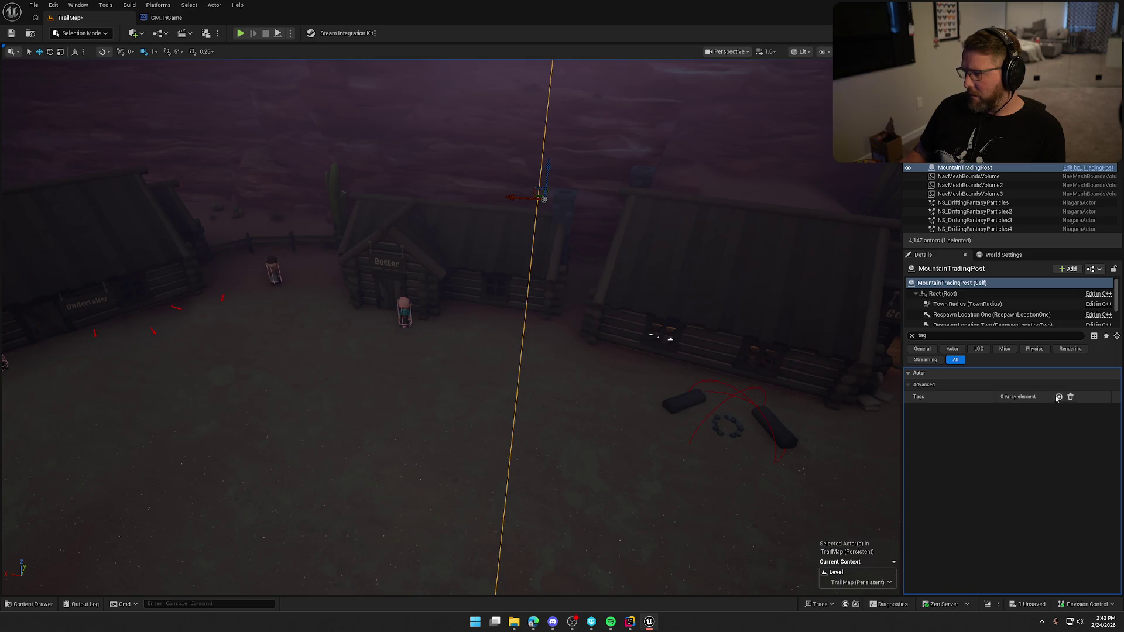
pyautogui.write('3')
pyautogui.press('Return')
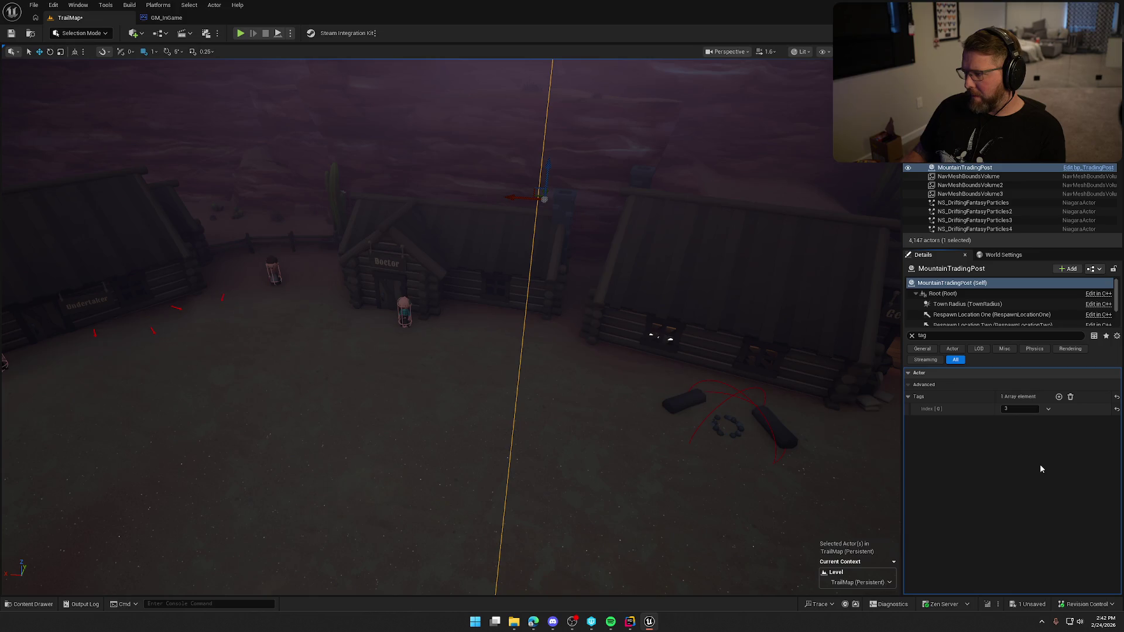
pyautogui.hotkey('ctrl', 's')
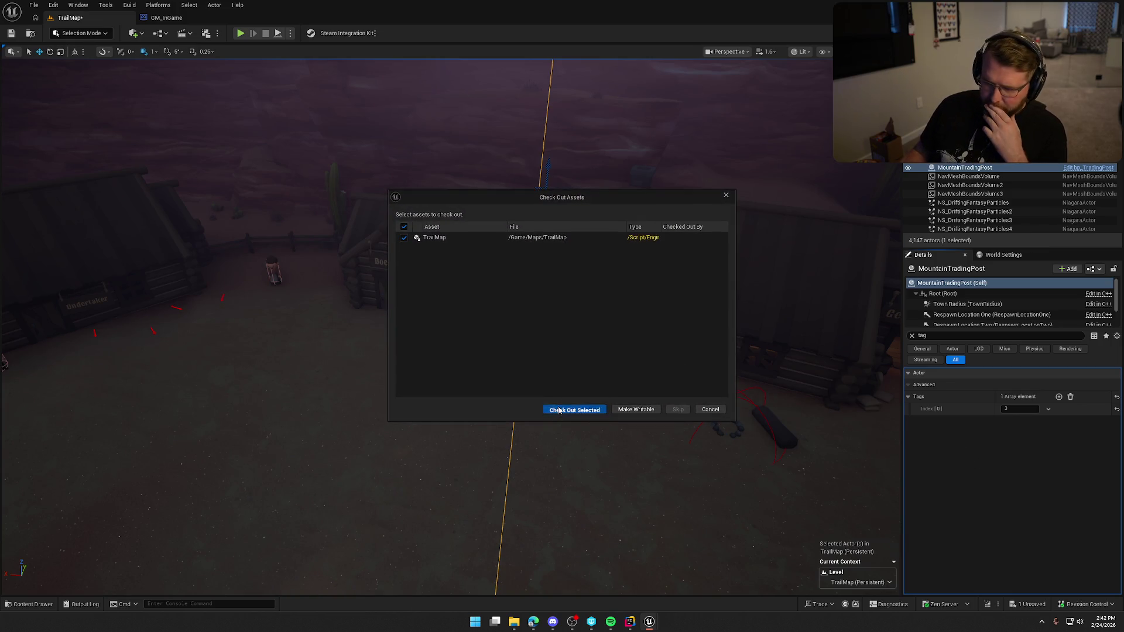
pyautogui.click(604, 411)
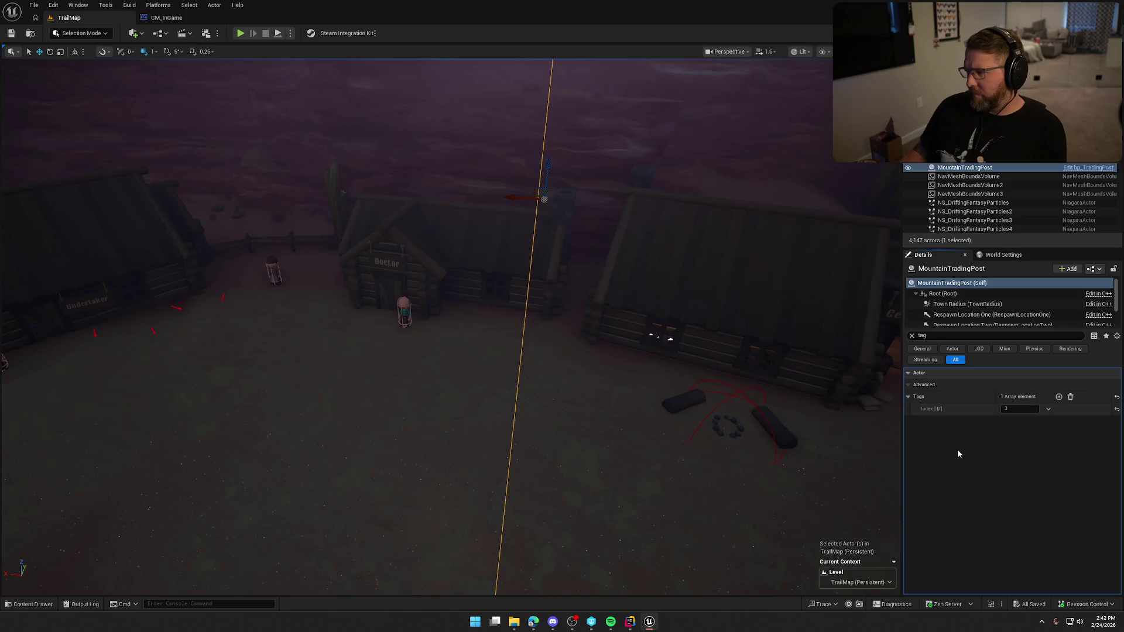
# Step: Set MountainTradingPost's Trading Post Index to 3 in Trading Posts Settings
pyautogui.click(911, 335)
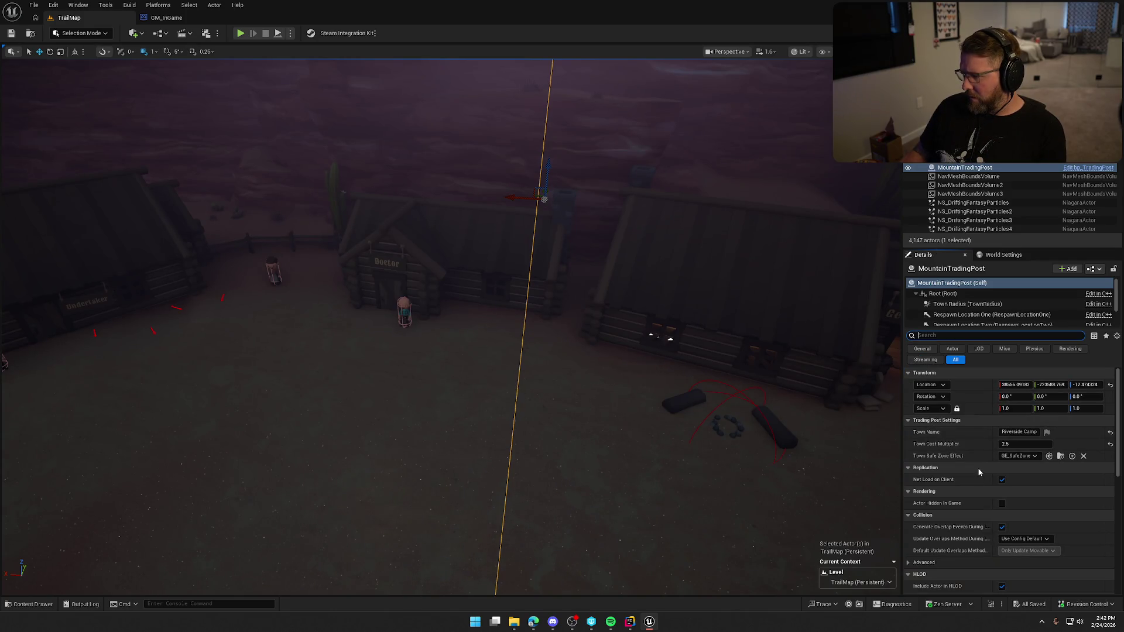
pyautogui.scroll(-2, 979, 472)
pyautogui.scroll(-2, 977, 472)
pyautogui.scroll(-1, 970, 472)
pyautogui.scroll(-1, 966, 471)
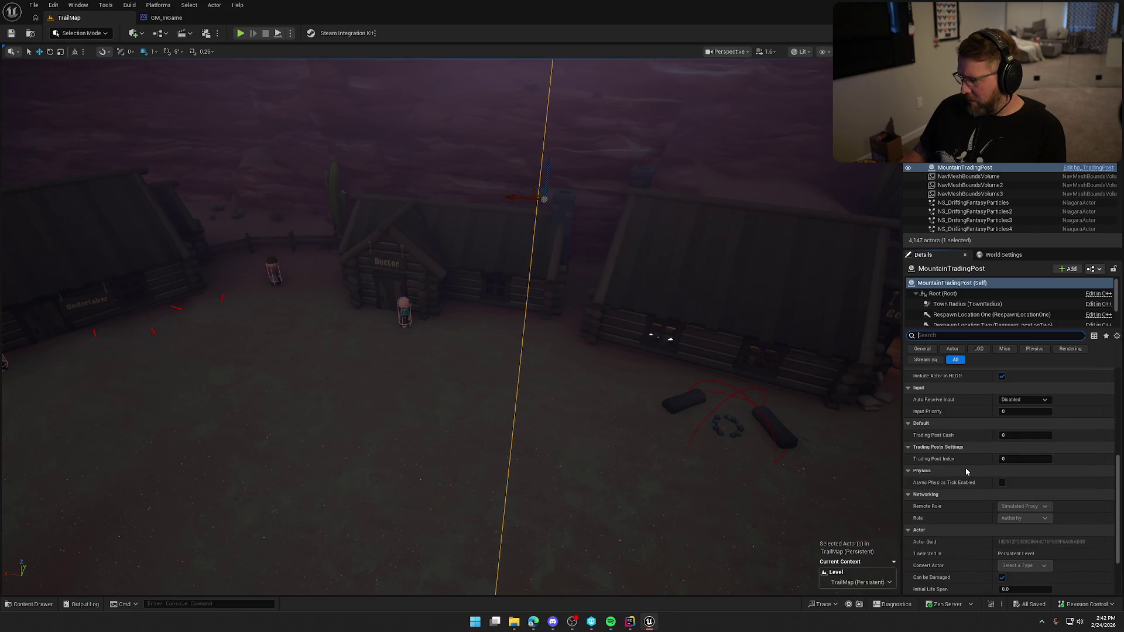
pyautogui.click(1013, 459)
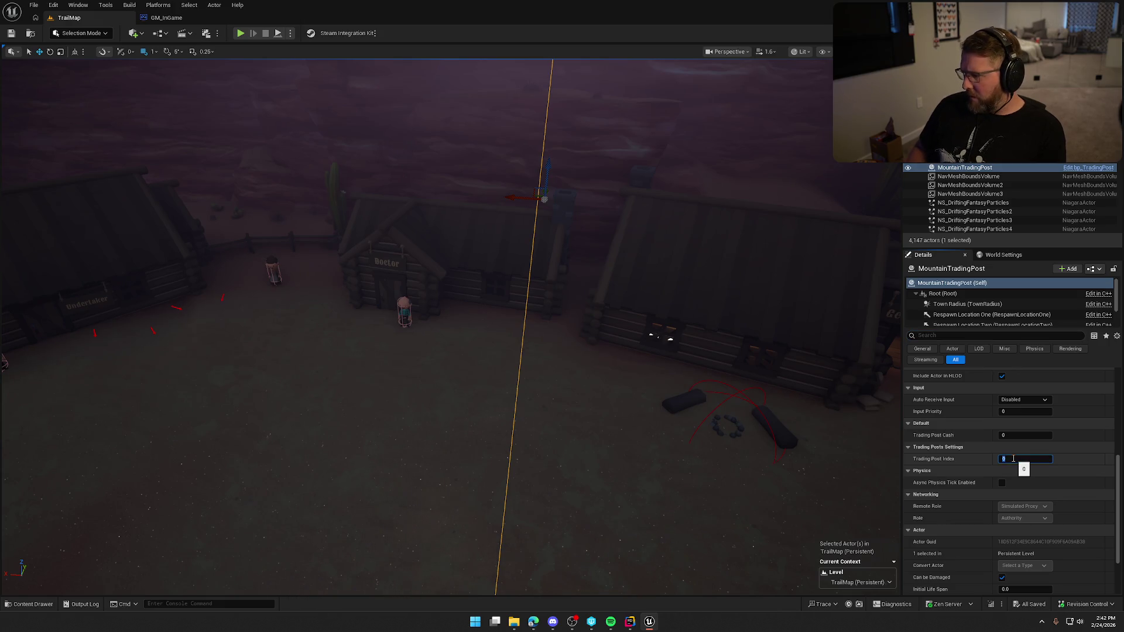
pyautogui.write('3')
pyautogui.press('Return')
# Step: Check the Trading Post Index on StartingTradingPost and PlainsTradingPost
pyautogui.moveTo(698, 395); pyautogui.dragTo(698, 342)
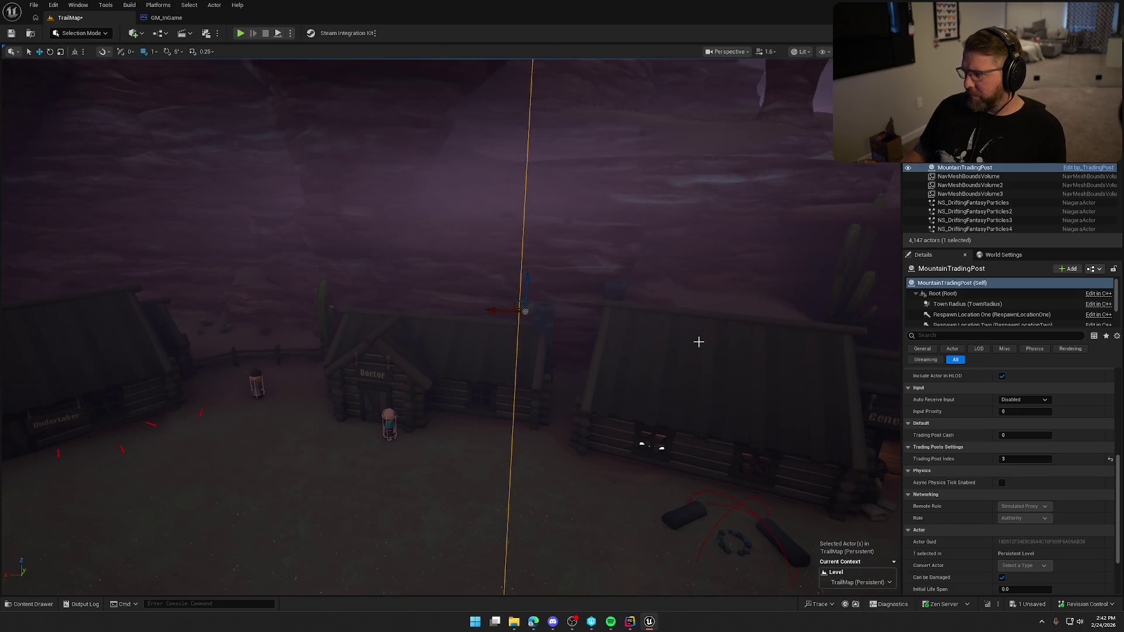
pyautogui.press('f')
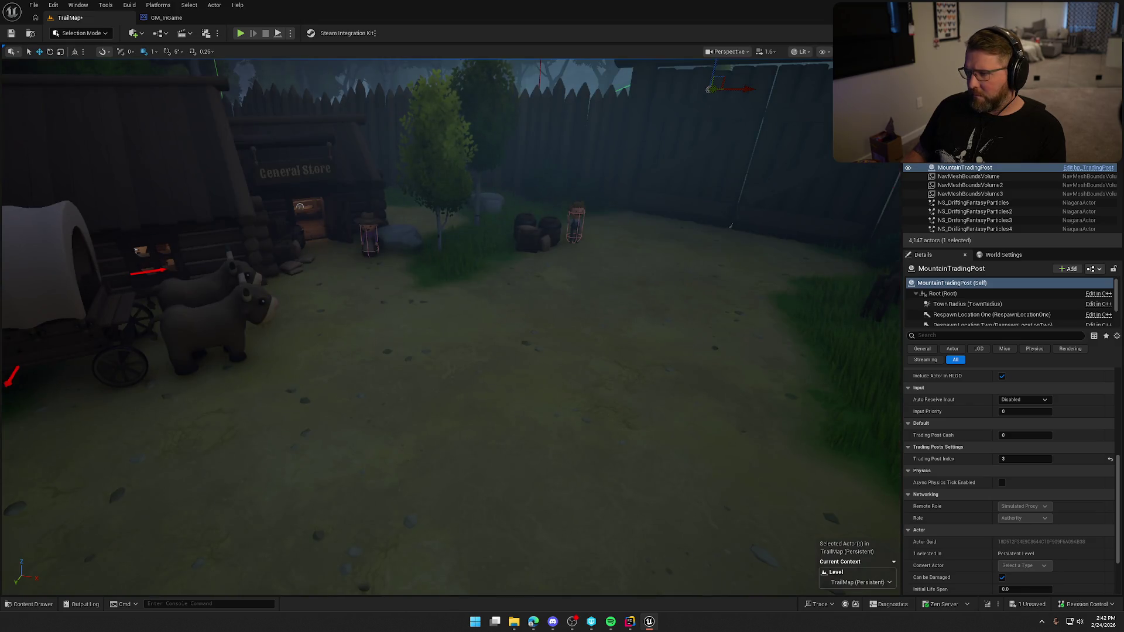
pyautogui.moveTo(524, 264); pyautogui.dragTo(524, 195)
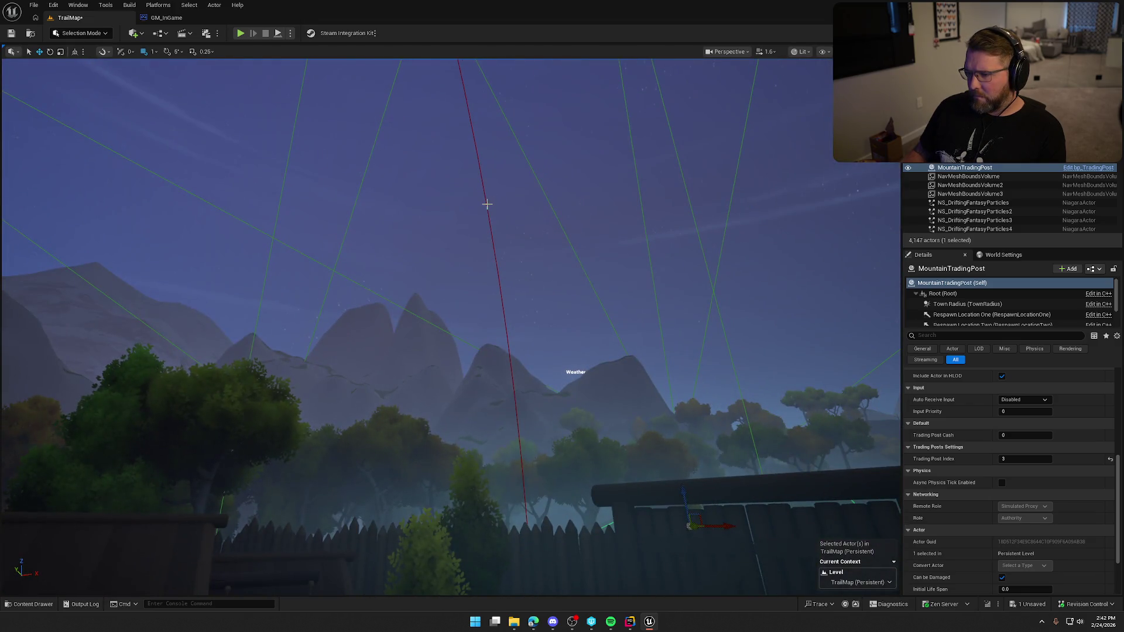
pyautogui.click(487, 203)
pyautogui.click(486, 203)
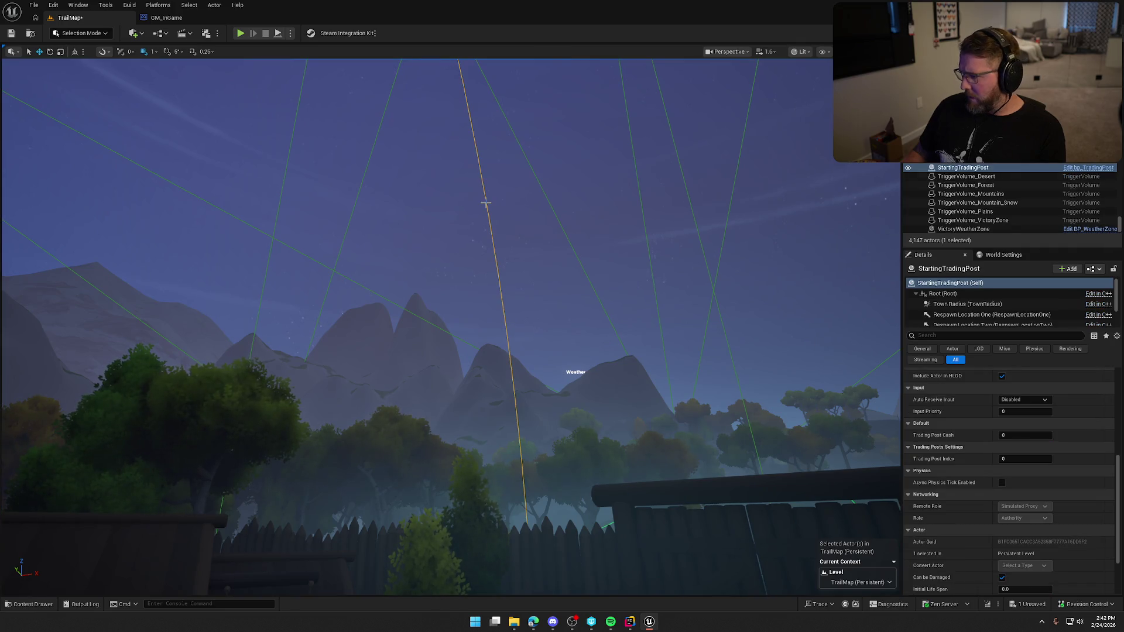
pyautogui.press('f')
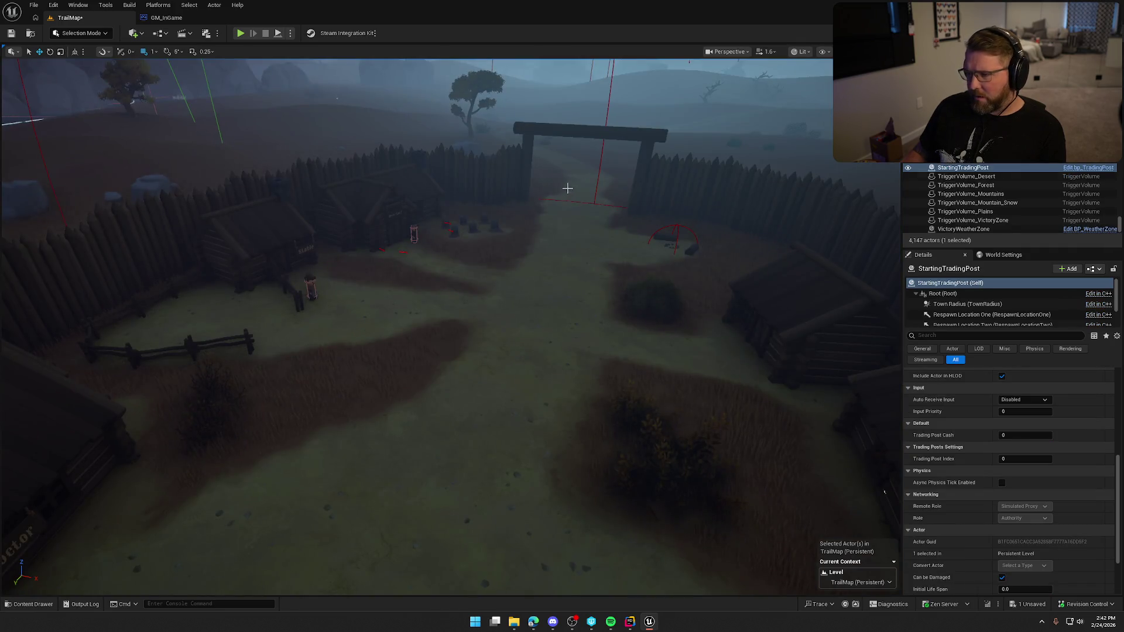
pyautogui.click(606, 113)
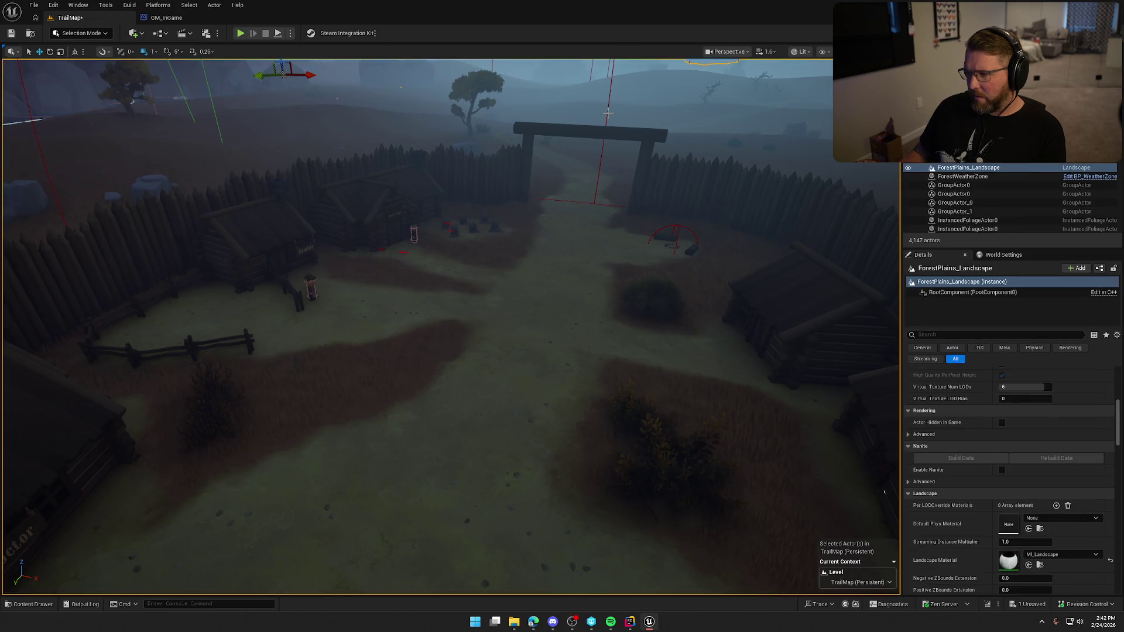
pyautogui.click(510, 372)
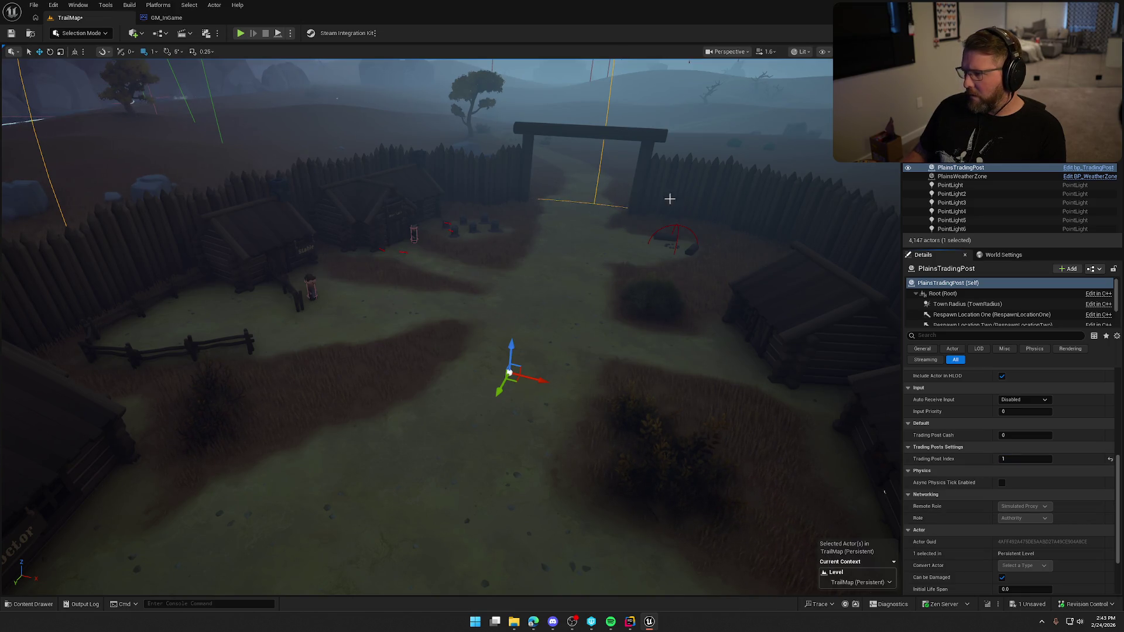
# Step: Set DesertTradingPost's Trading Post Index to 2
pyautogui.press('2')
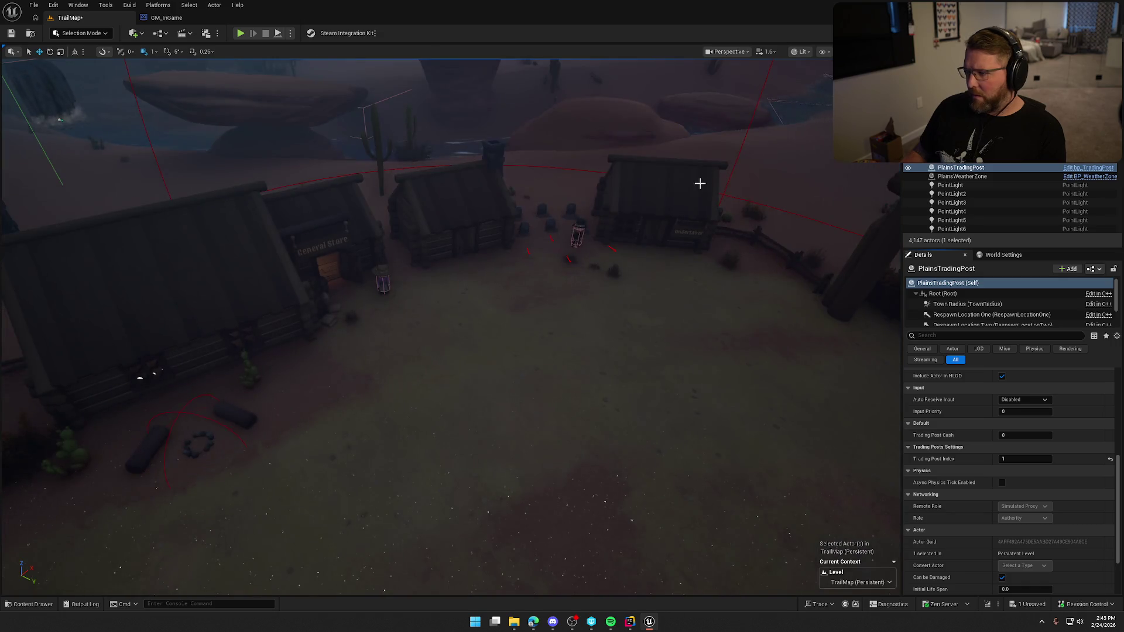
pyautogui.click(566, 404)
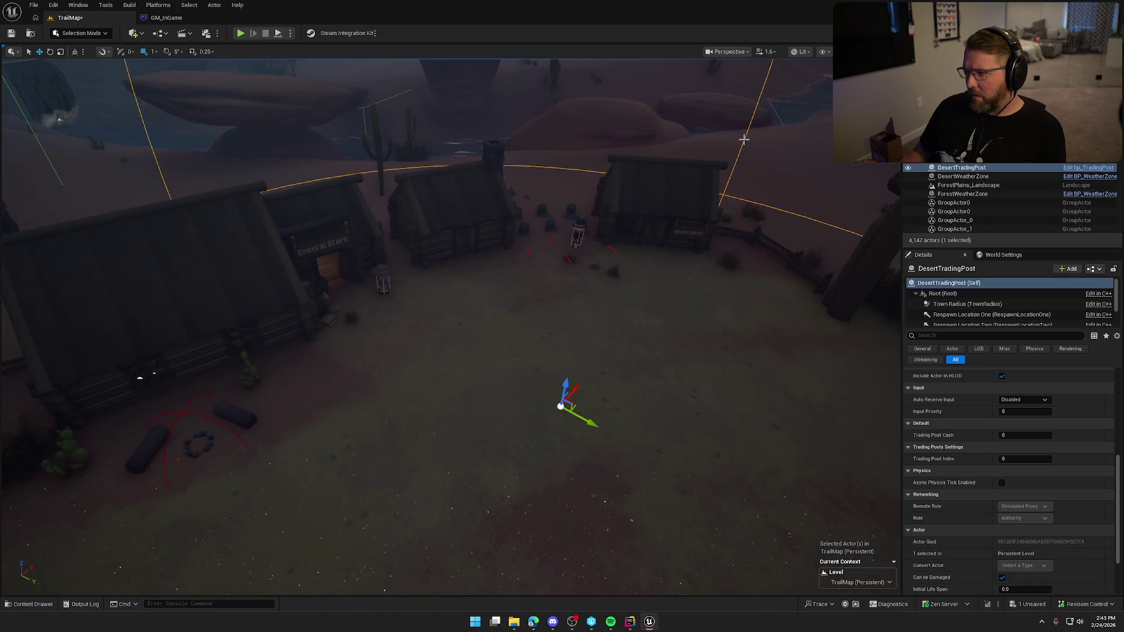
pyautogui.click(1009, 458)
pyautogui.write('1')
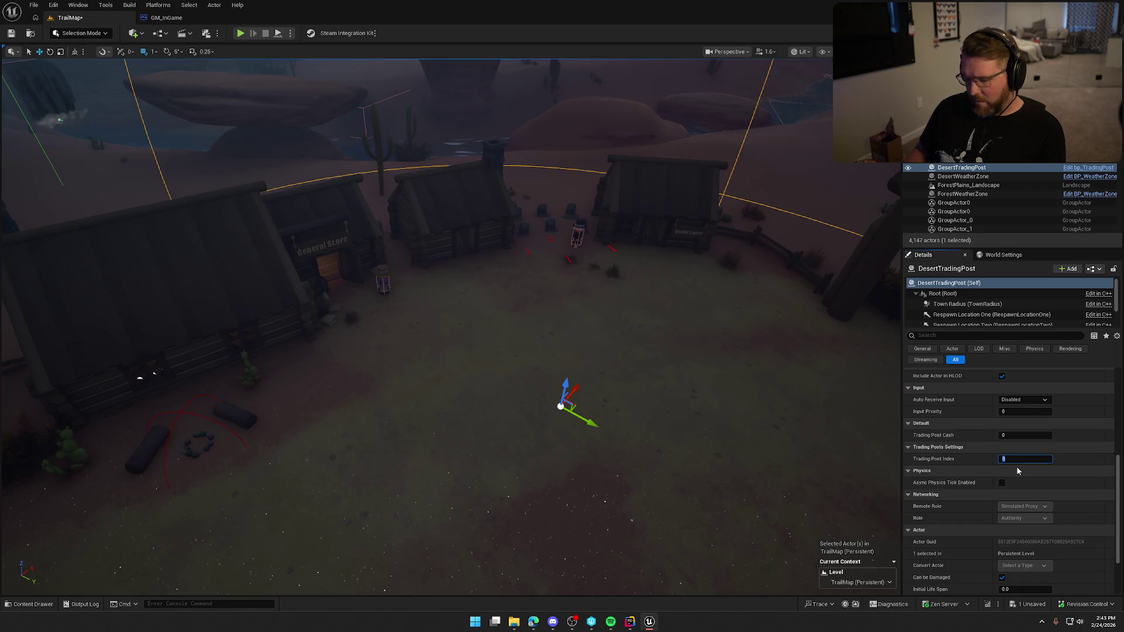
pyautogui.write('2')
pyautogui.press('Return')
pyautogui.scroll(-2, 633, 262)
pyautogui.scroll(3, 634, 262)
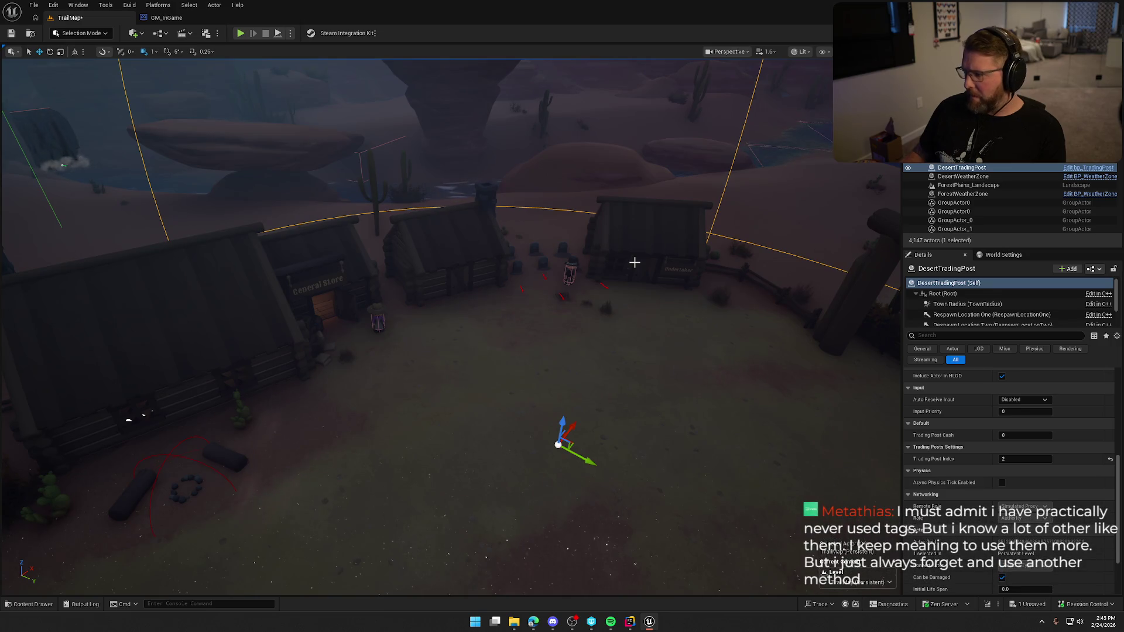
pyautogui.scroll(3, 635, 262)
# Step: Verify MountainTradingPost's index, deselect, and save the TrailMap level
pyautogui.moveTo(634, 262); pyautogui.dragTo(621, 372)
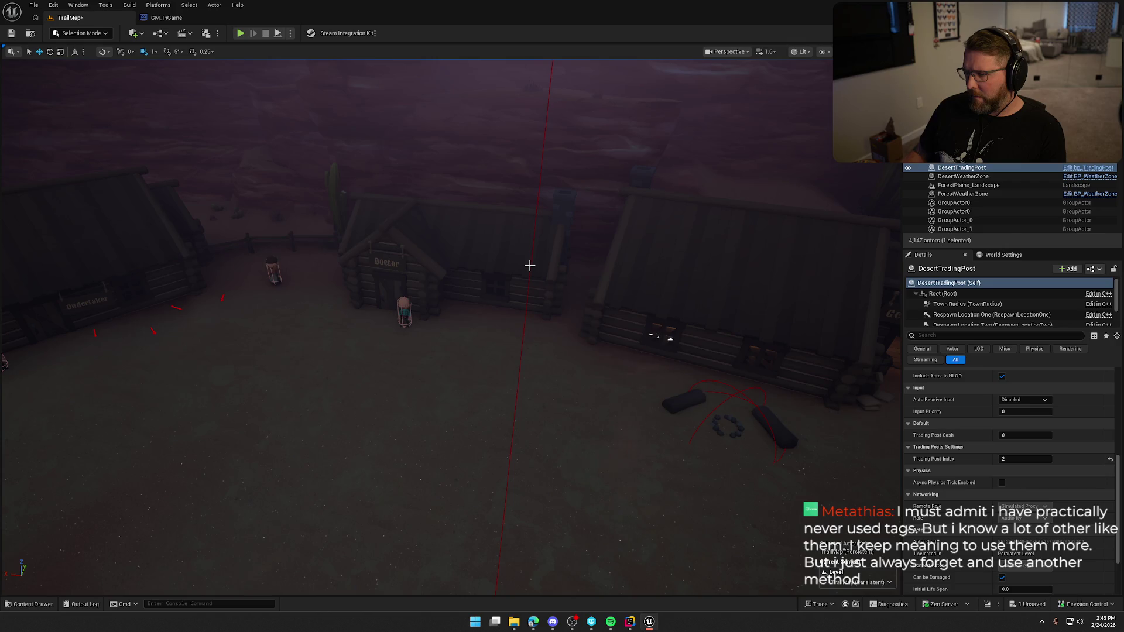
pyautogui.click(529, 265)
pyautogui.press('Escape')
pyautogui.scroll(-2, 539, 366)
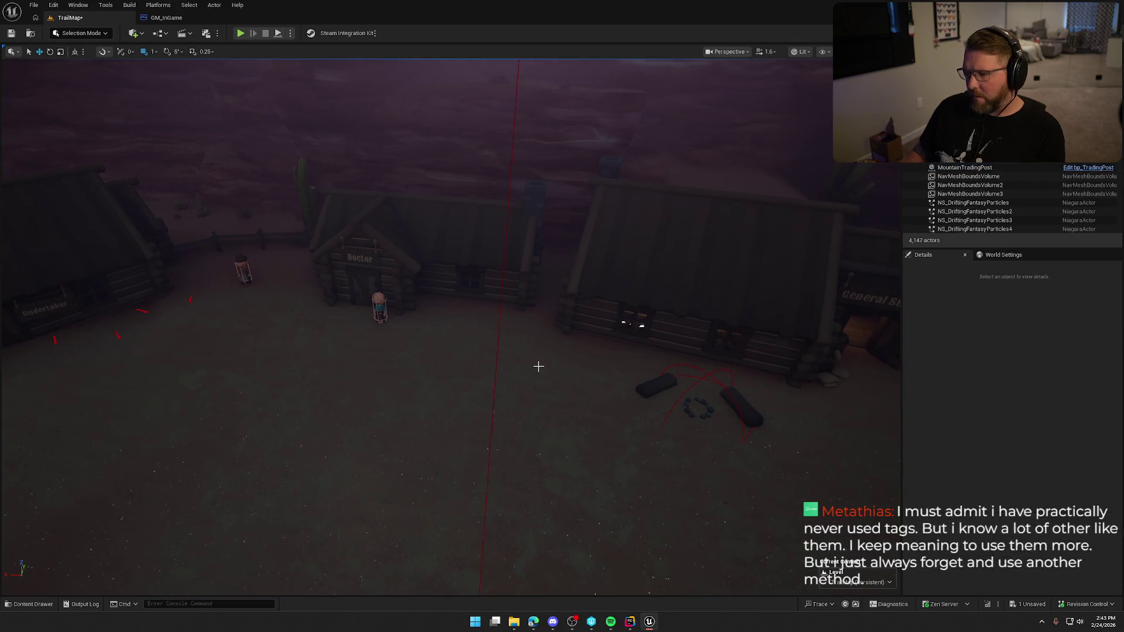
pyautogui.hotkey('ctrl', 's')
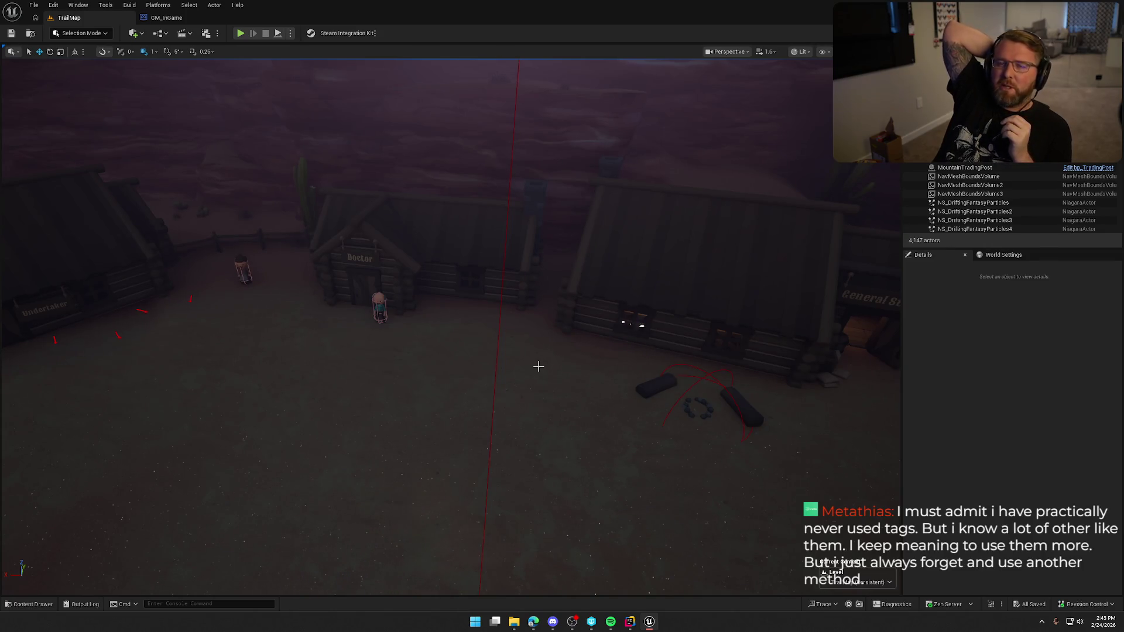
pyautogui.scroll(-2, 538, 366)
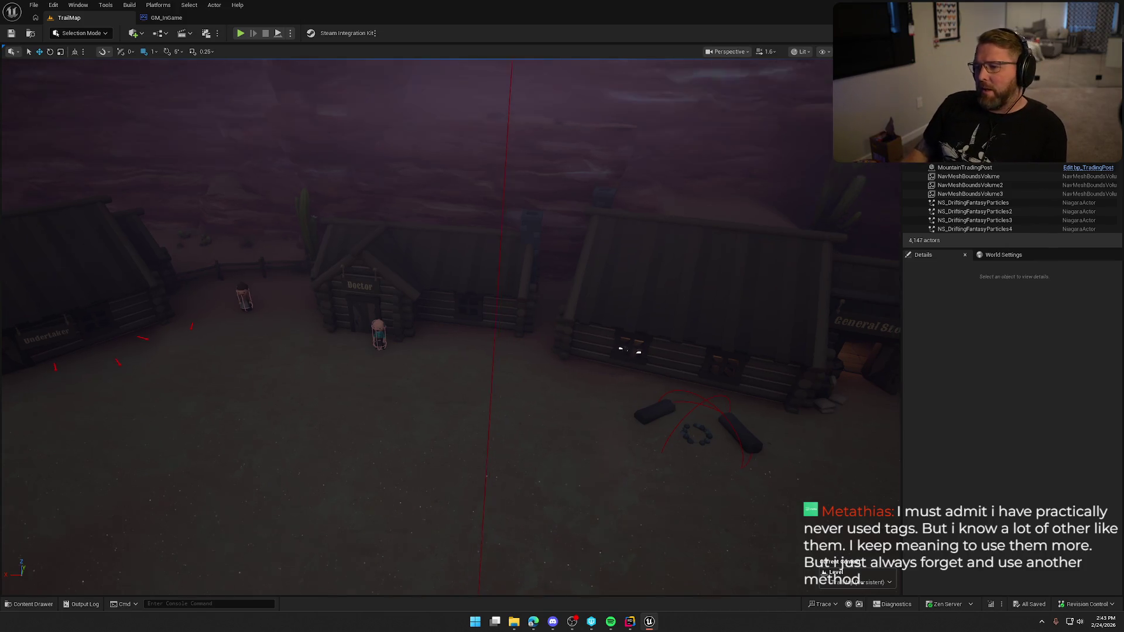
pyautogui.scroll(-5, 539, 367)
pyautogui.scroll(-5, 537, 366)
pyautogui.scroll(-3, 533, 366)
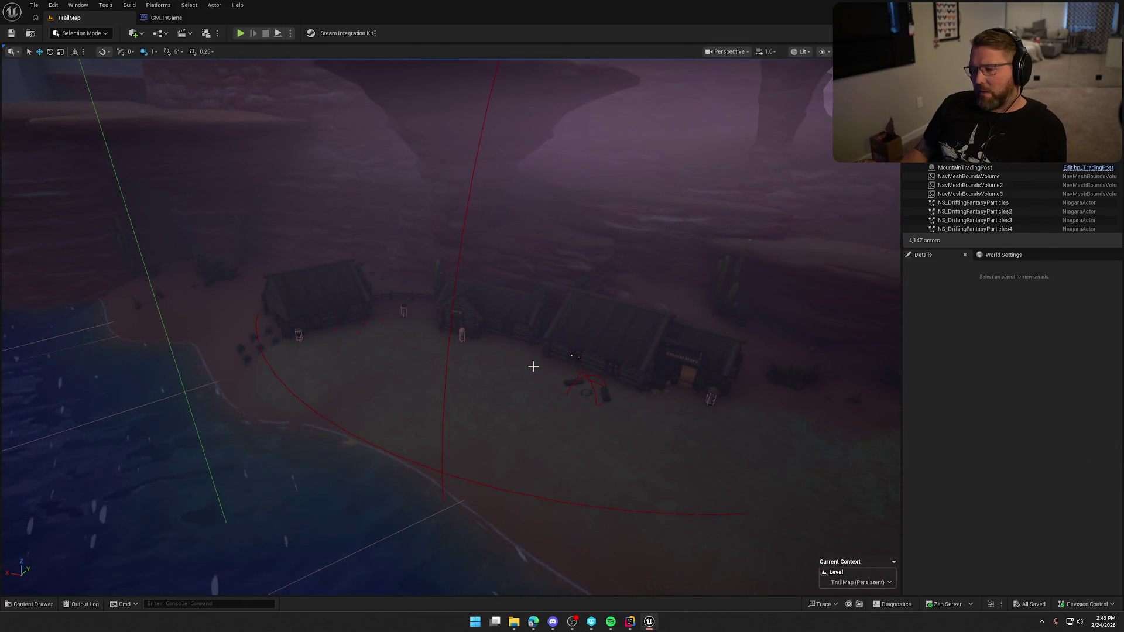
pyautogui.moveTo(533, 366); pyautogui.dragTo(533, 366)
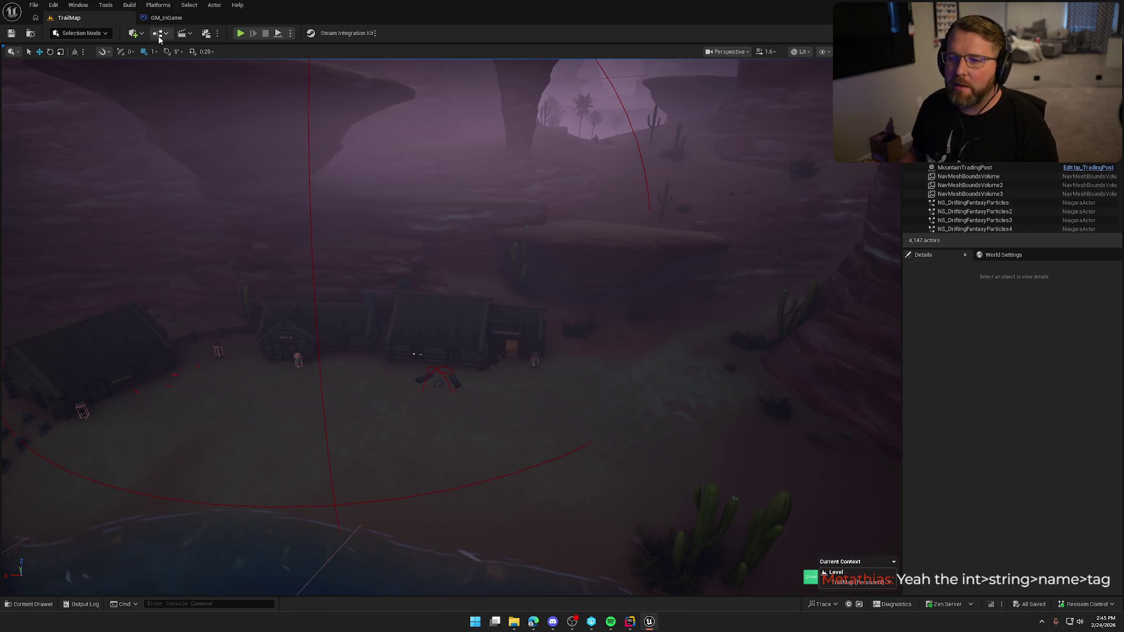
# Step: Return to GM_InGame's event graph and pan across the checkpoint nodes
pyautogui.click(167, 18)
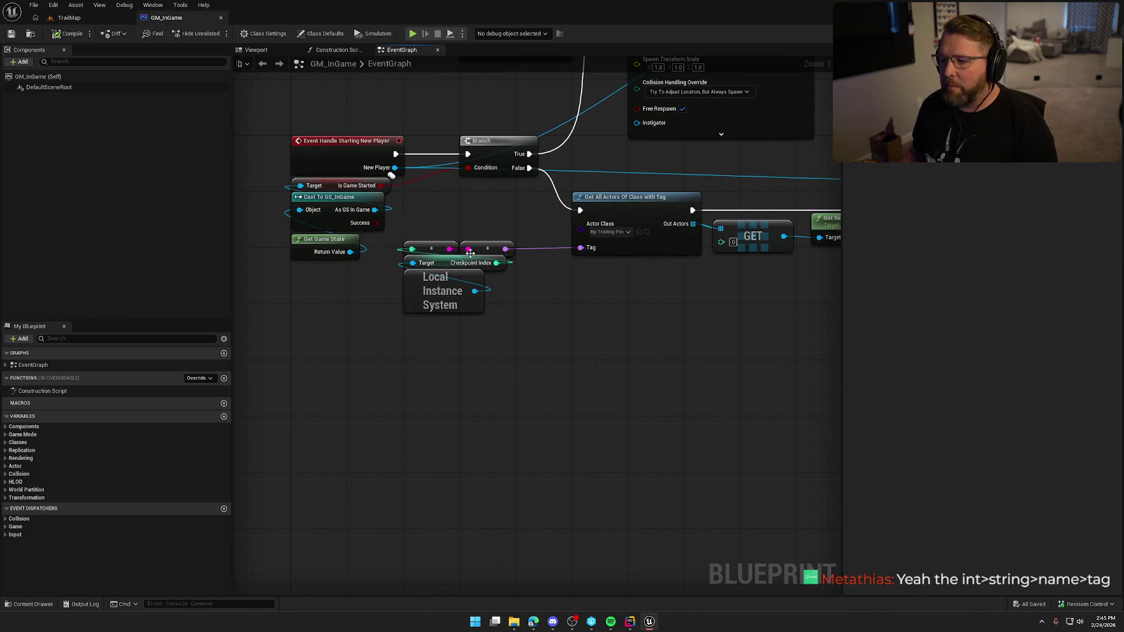
pyautogui.click(456, 280)
pyautogui.click(456, 342)
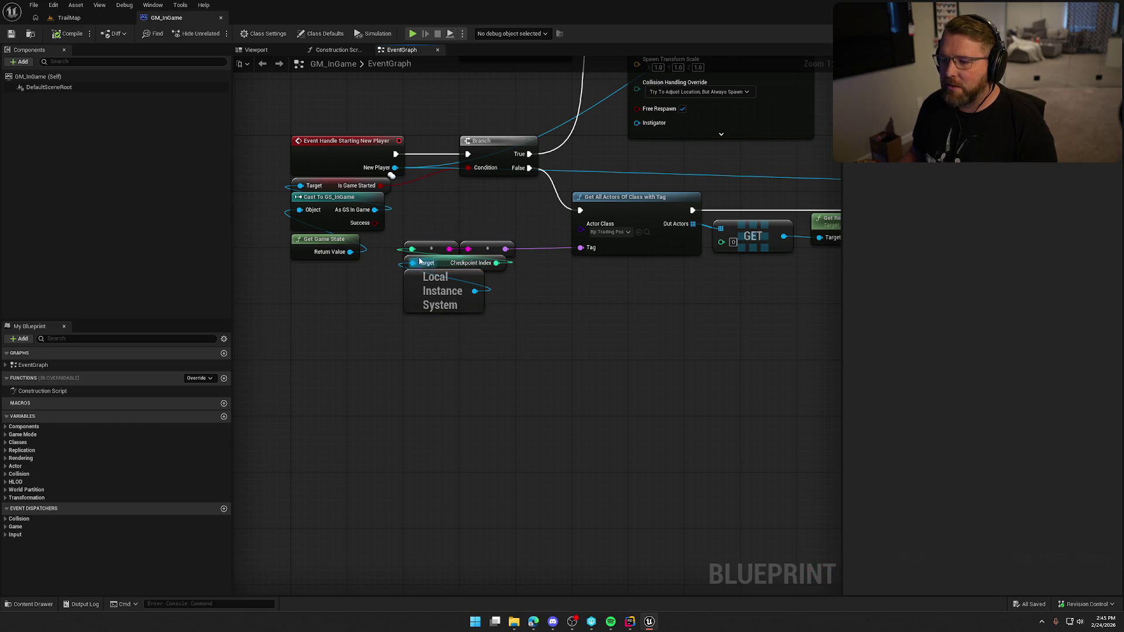
pyautogui.moveTo(670, 301)
pyautogui.mouseDown()
pyautogui.moveTo(583, 308)
pyautogui.moveTo(481, 363)
pyautogui.moveTo(619, 309)
pyautogui.moveTo(485, 294)
pyautogui.moveTo(491, 318)
pyautogui.moveTo(505, 304)
pyautogui.mouseUp()
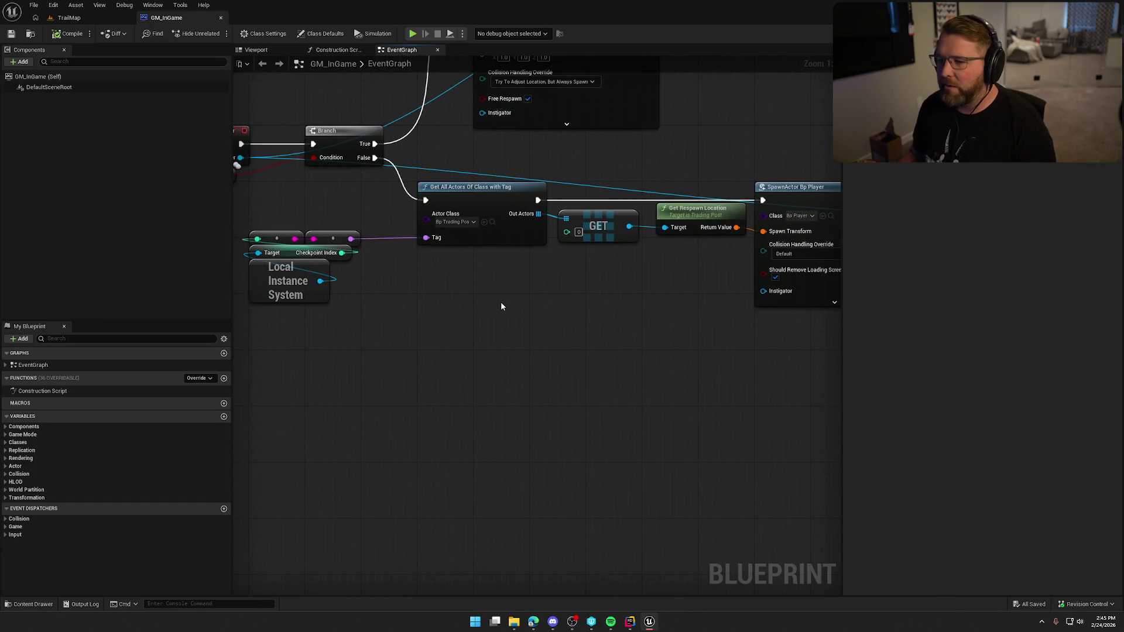
pyautogui.moveTo(434, 366); pyautogui.dragTo(490, 377)
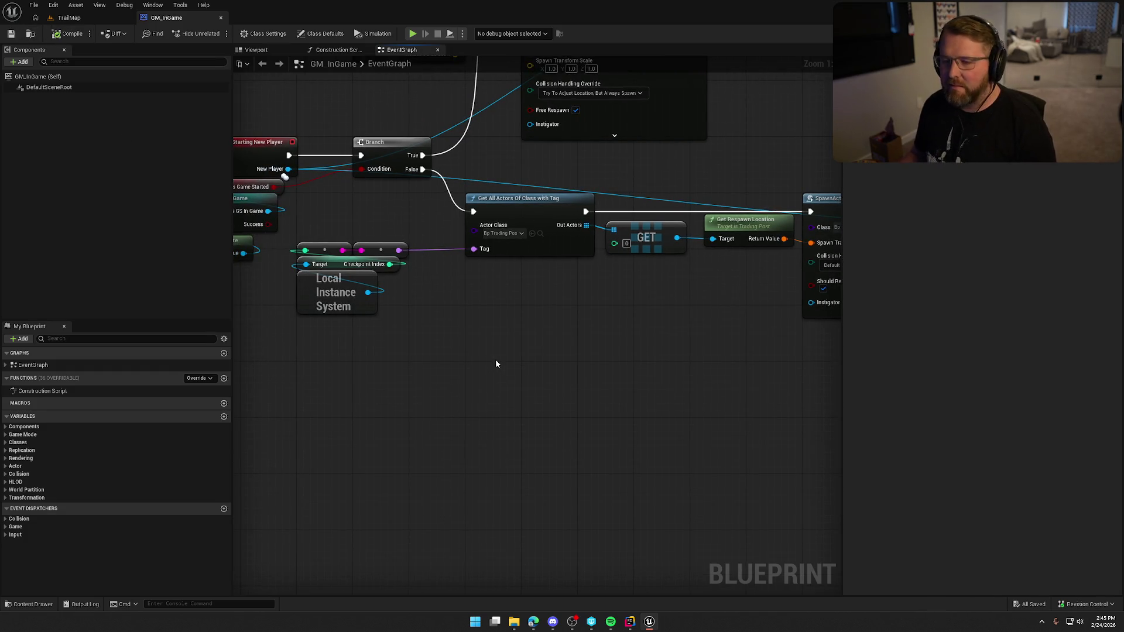
pyautogui.moveTo(502, 349); pyautogui.dragTo(532, 374)
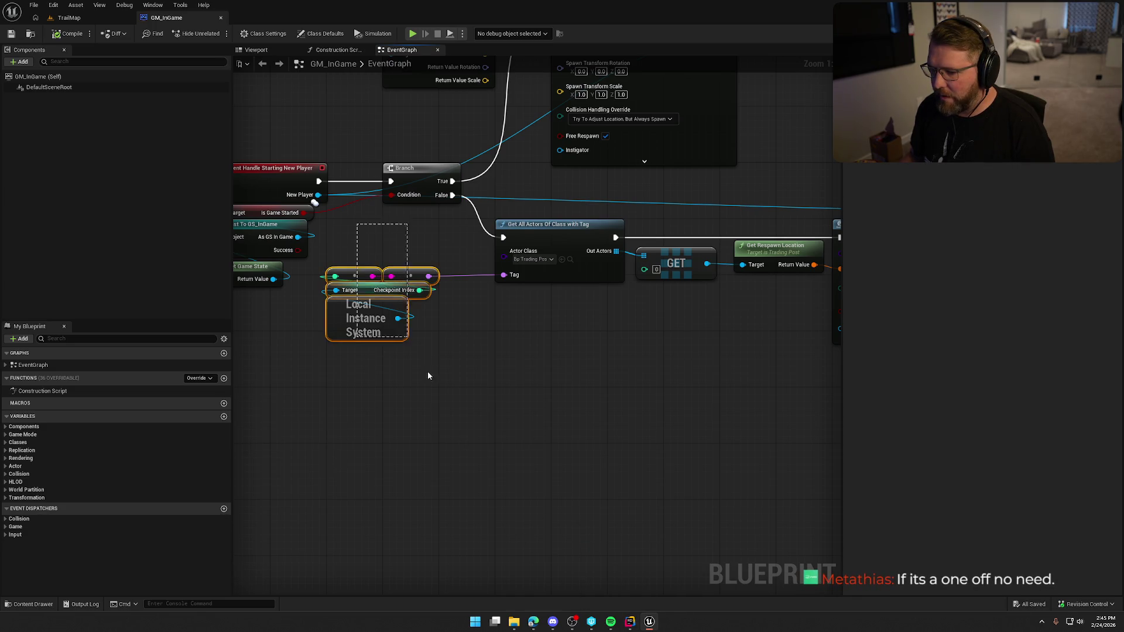
# Step: Review the Local Instance System and checkpoint nodes, then bring up the Content Drawer
pyautogui.moveTo(389, 375); pyautogui.dragTo(334, 290)
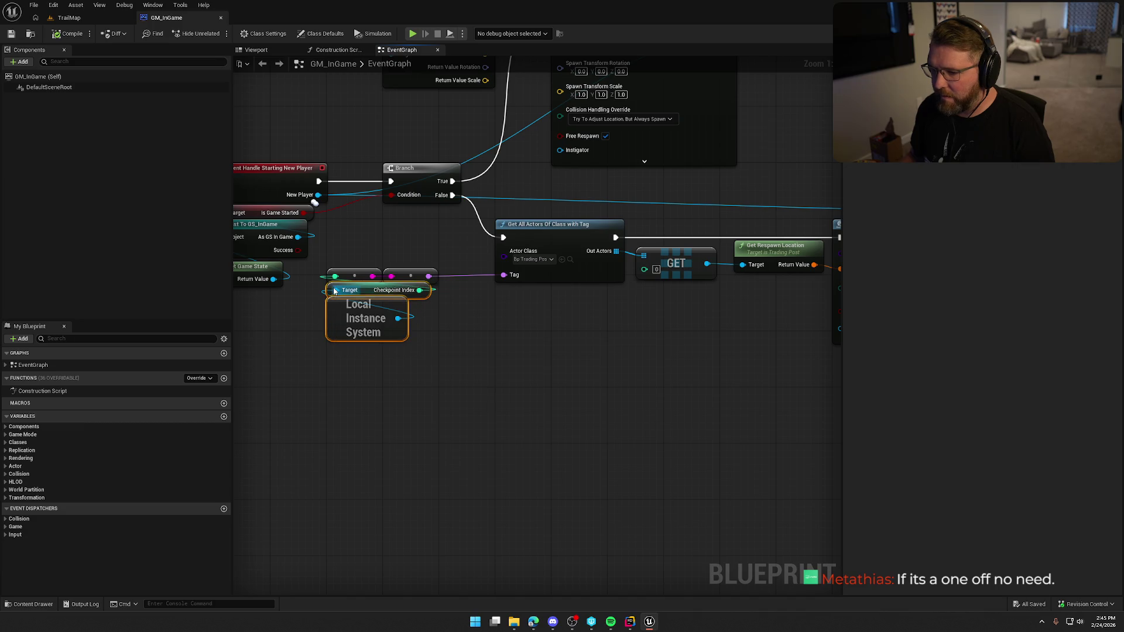
pyautogui.click(430, 408)
pyautogui.moveTo(367, 367)
pyautogui.mouseDown()
pyautogui.moveTo(299, 334)
pyautogui.moveTo(437, 400)
pyautogui.mouseUp()
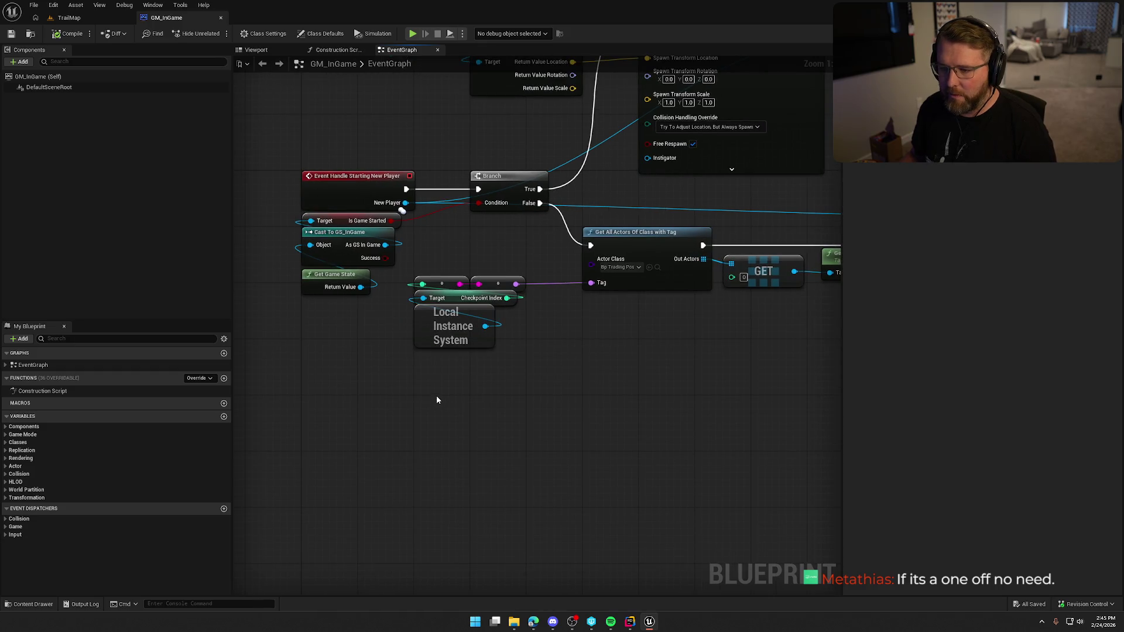
pyautogui.hotkey('ctrl', 'space')
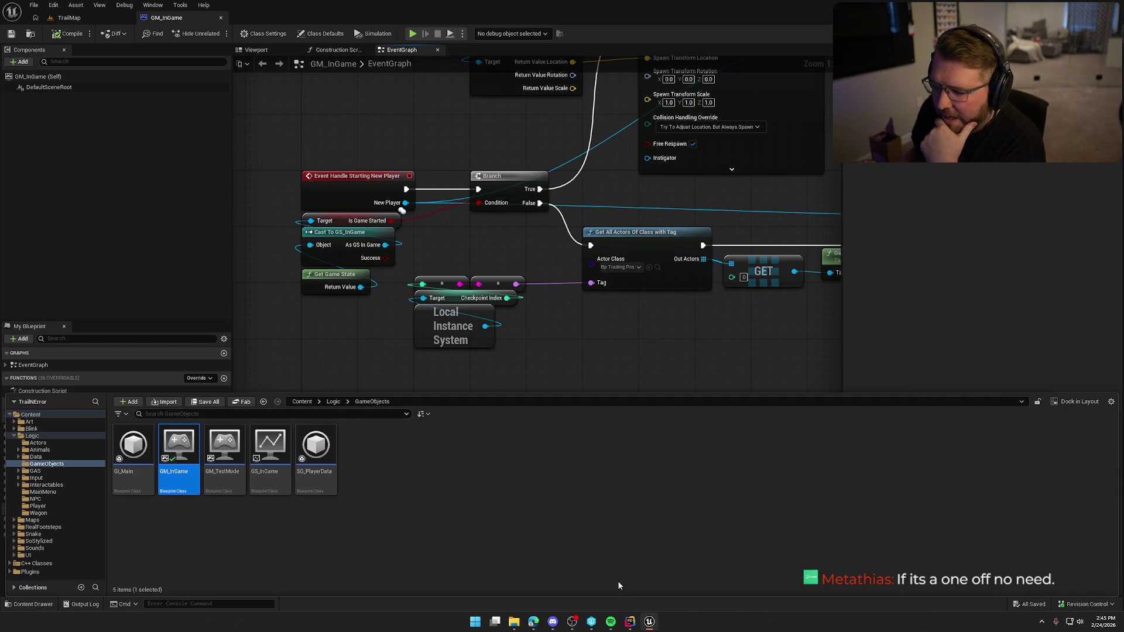
# Step: Open TrailCheats.cpp in Rider's solution tree, then return to the Unreal editor
pyautogui.click(630, 621)
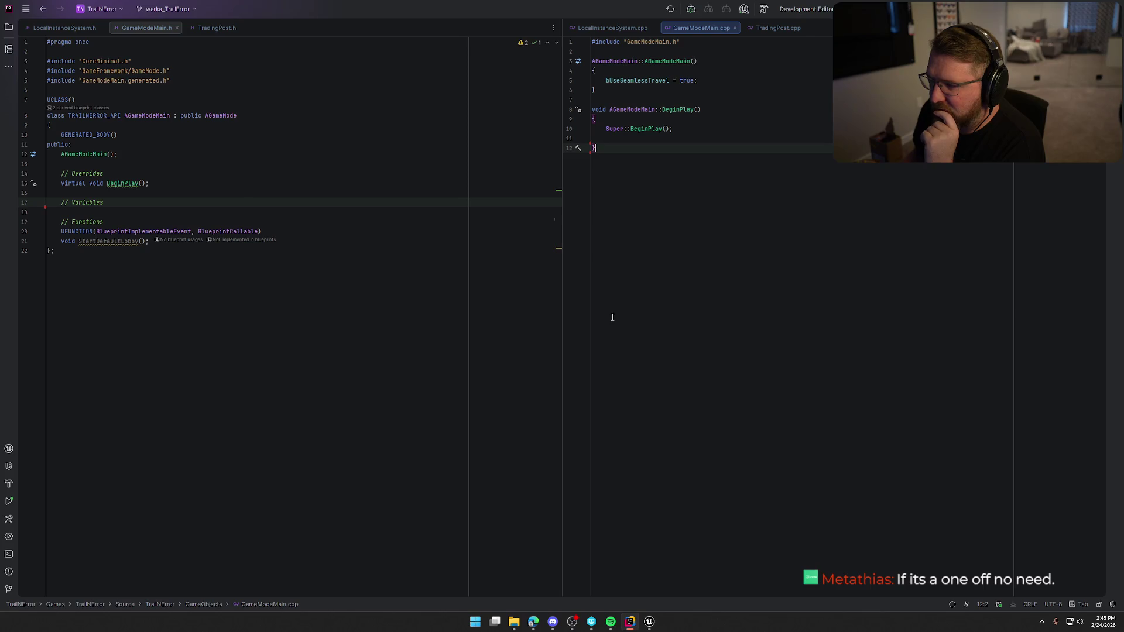
pyautogui.click(9, 27)
pyautogui.click(106, 244)
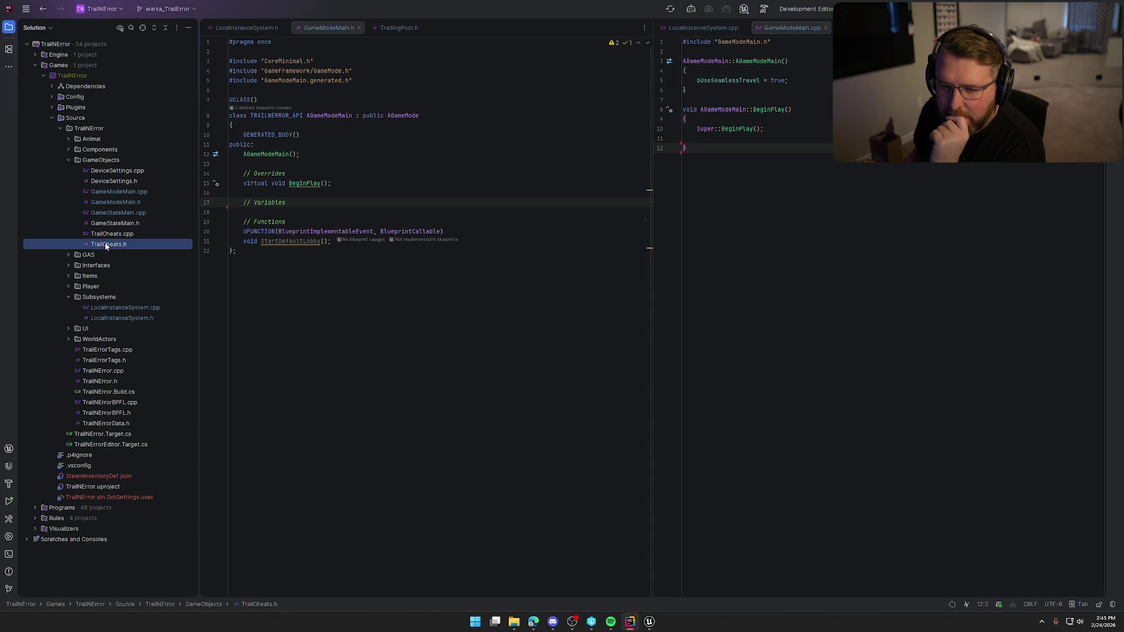
pyautogui.click(10, 26)
pyautogui.hotkey('alt', 'Tab')
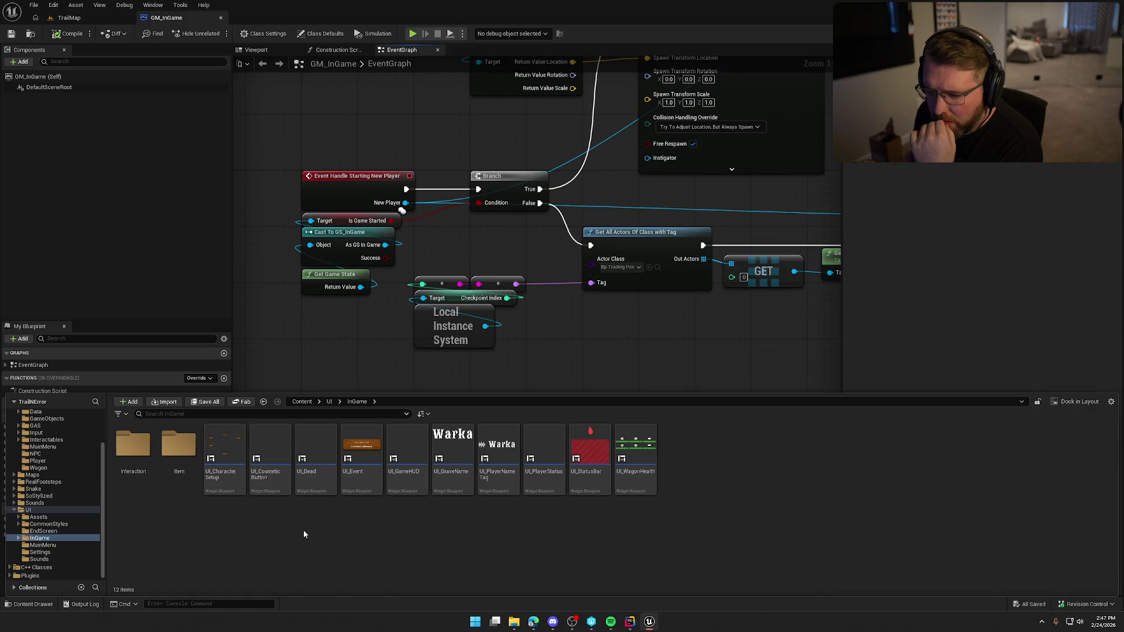
# Step: In UI_InGameOptions, jump to the restart confirmation Yes button's On Clicked event
pyautogui.click(75, 552)
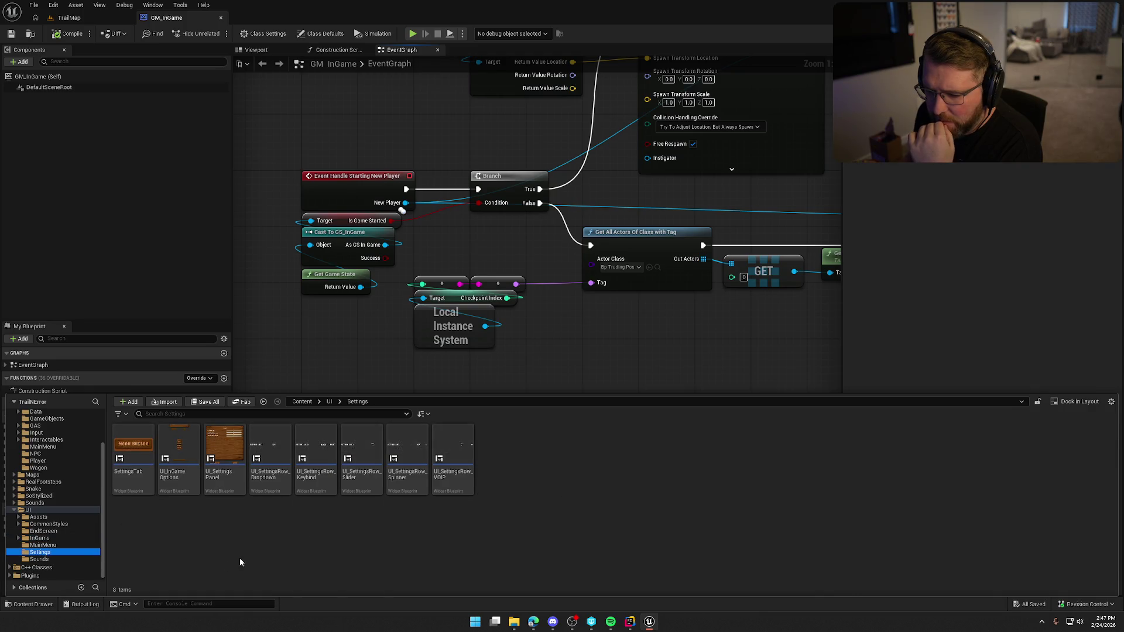
pyautogui.doubleClick(180, 460)
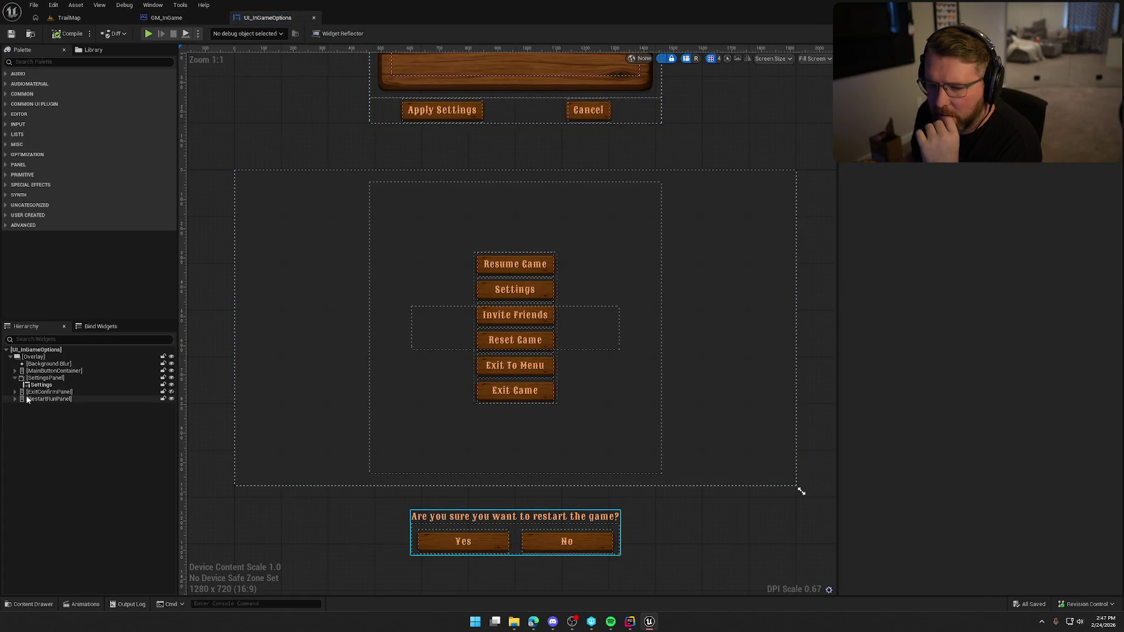
pyautogui.click(465, 545)
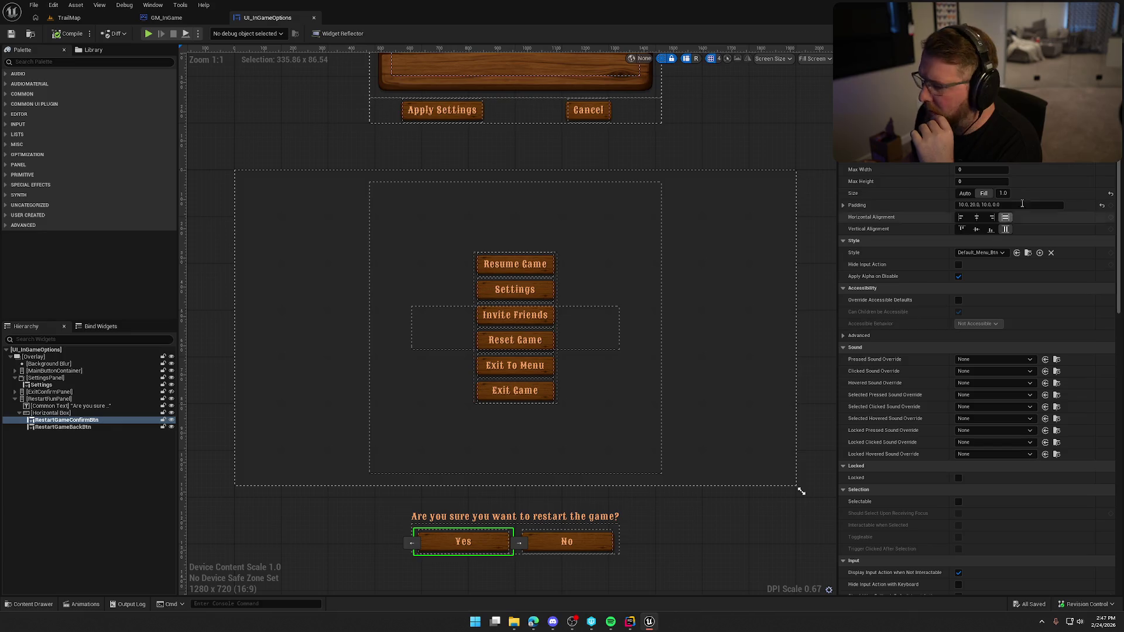
pyautogui.scroll(-8, 983, 351)
pyautogui.scroll(-8, 983, 395)
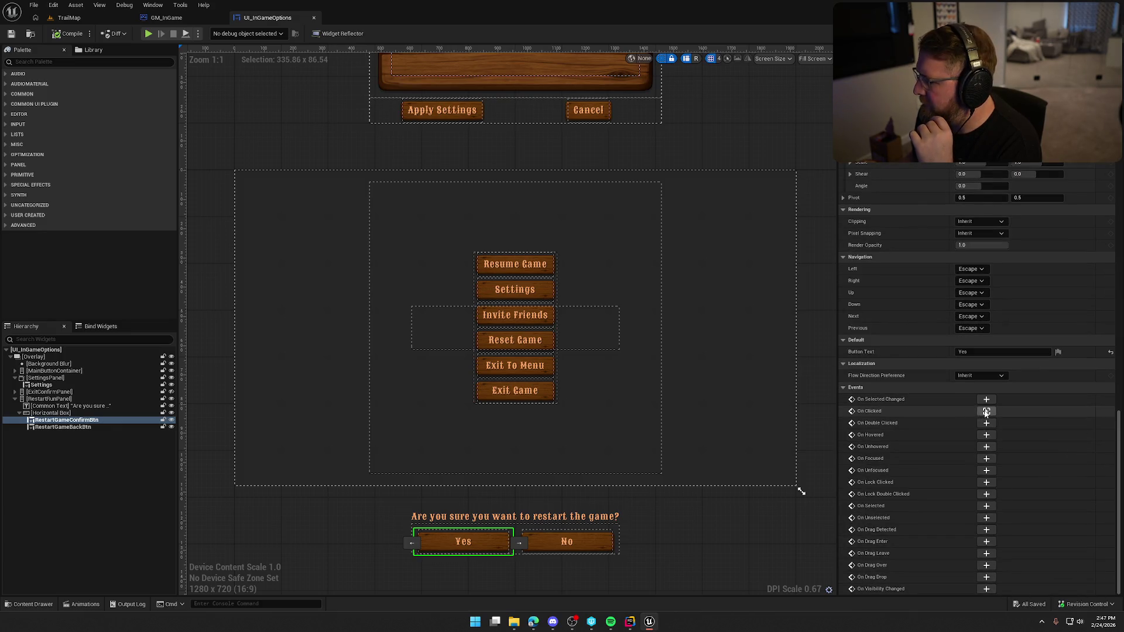
pyautogui.click(986, 411)
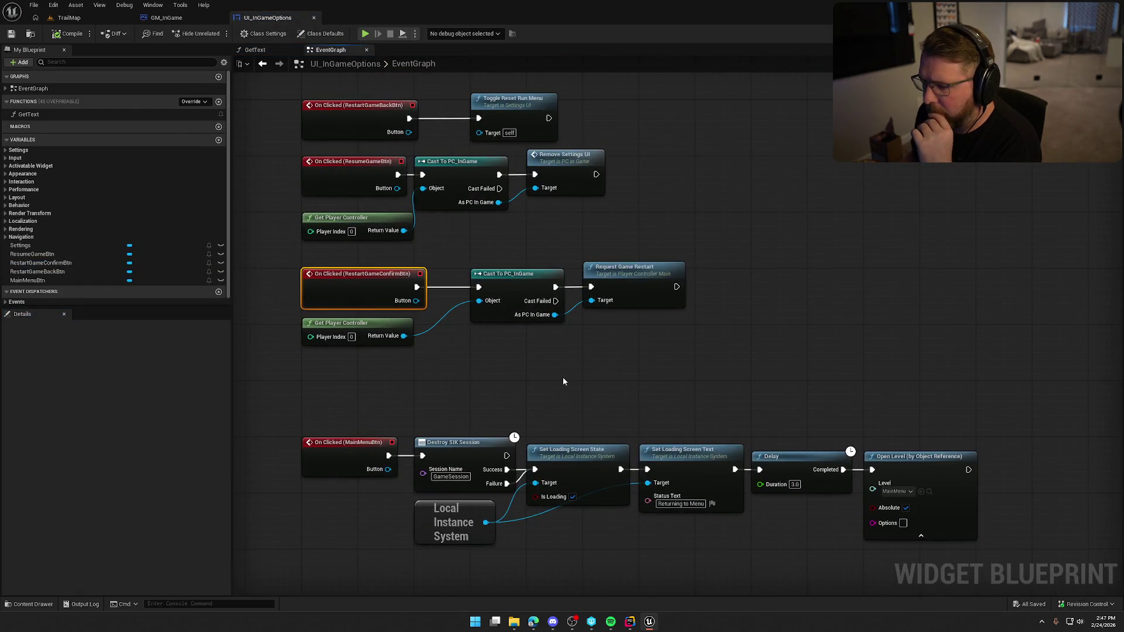
# Step: Open Request Game Restart's C++ source from the restart confirmation nodes
pyautogui.moveTo(628, 387); pyautogui.dragTo(392, 290)
pyautogui.click(583, 399)
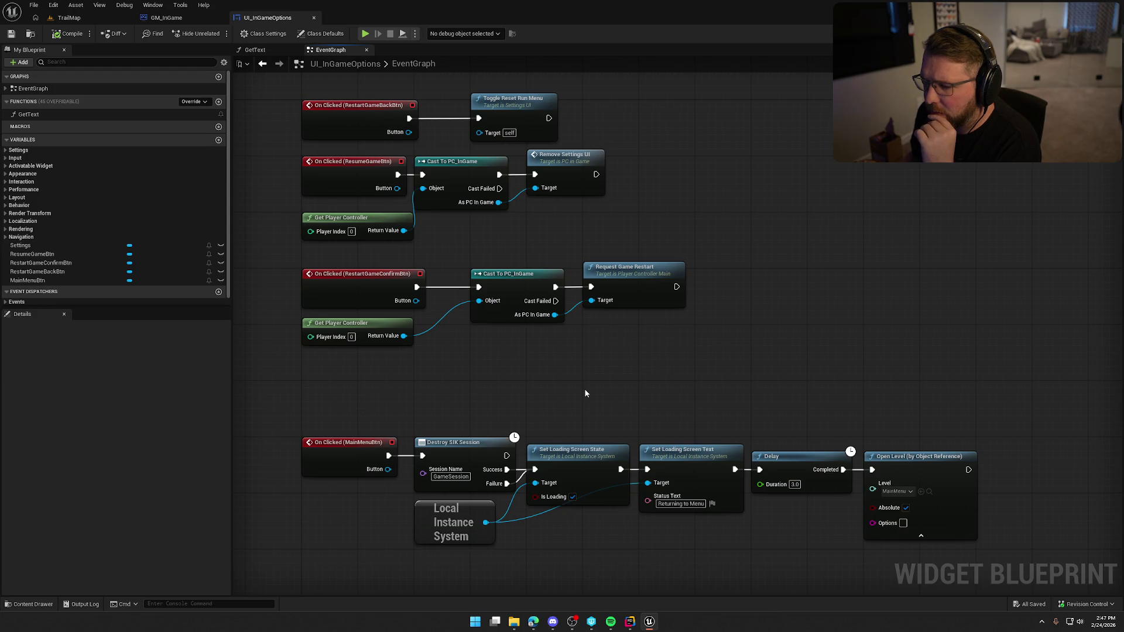
pyautogui.doubleClick(652, 287)
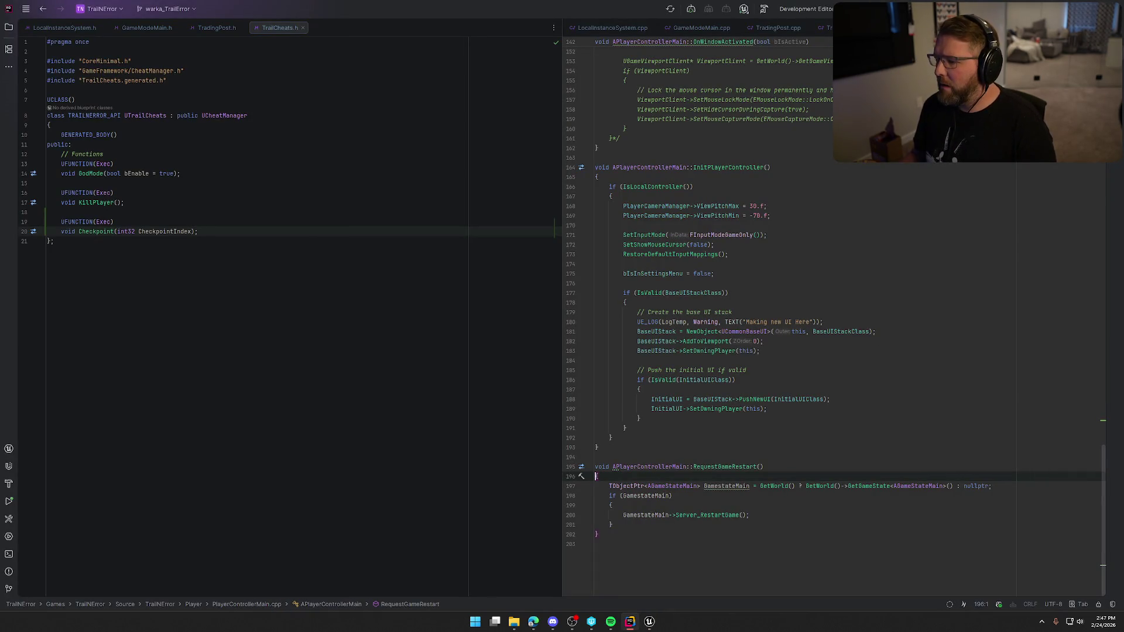
# Step: In TrailCheats.cpp, add an if-cast to APlayerControllerMain after setting CheckpointIndex
pyautogui.hotkey('ctrl', 'Tab')
pyautogui.press('Return')
pyautogui.write('if (')
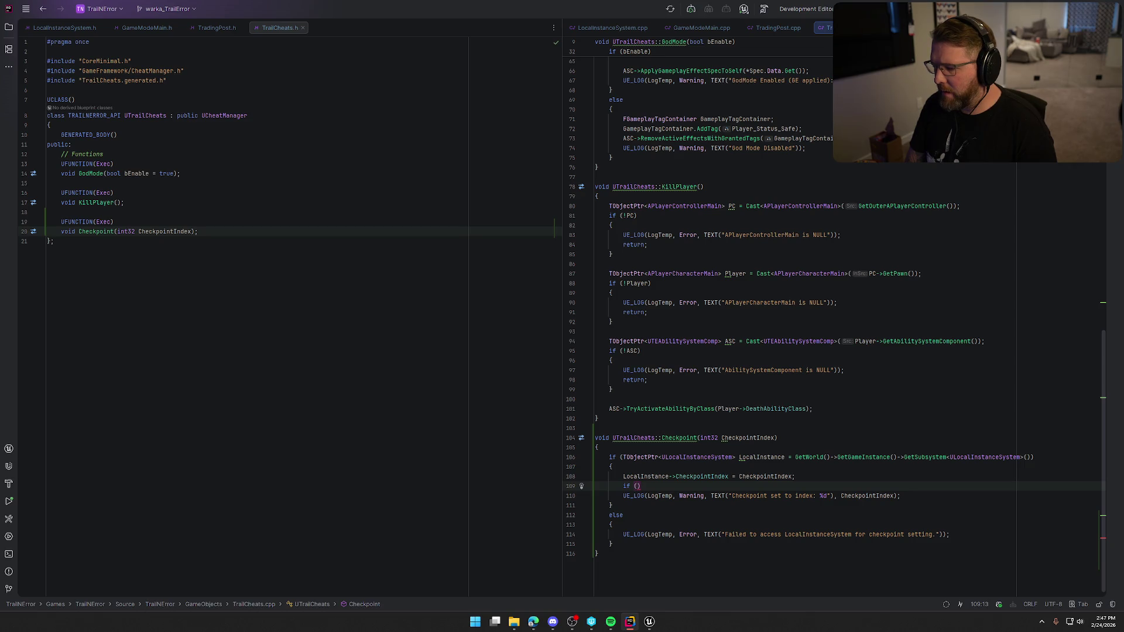
pyautogui.write('TObjectPtr<')
pyautogui.write('APlayerContr')
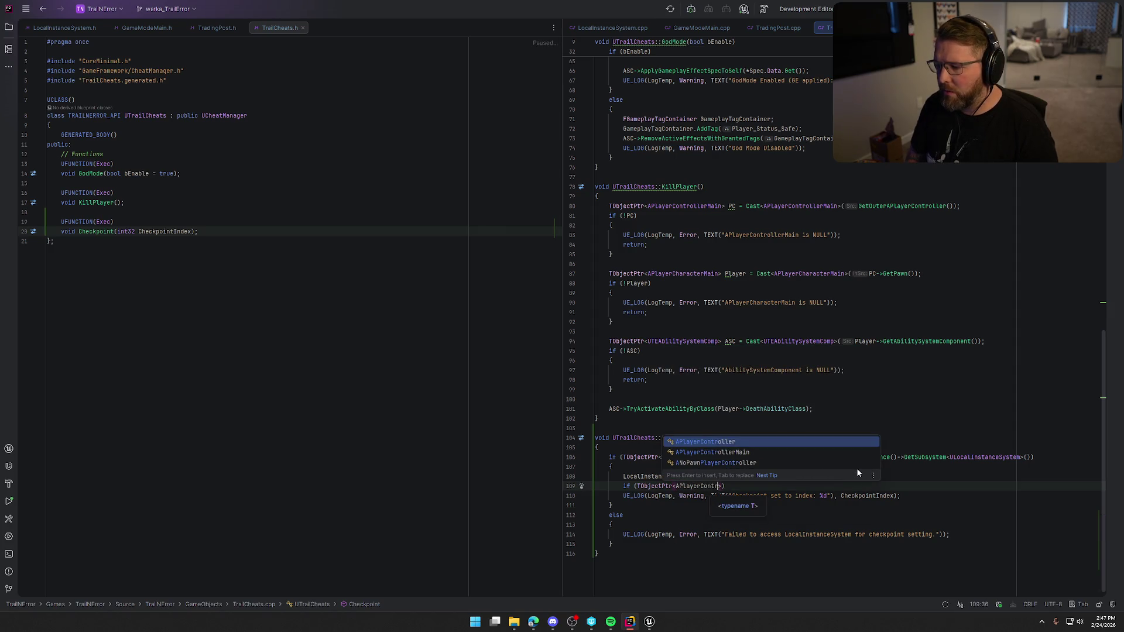
pyautogui.press('Down')
pyautogui.press('Return')
pyautogui.write('>')
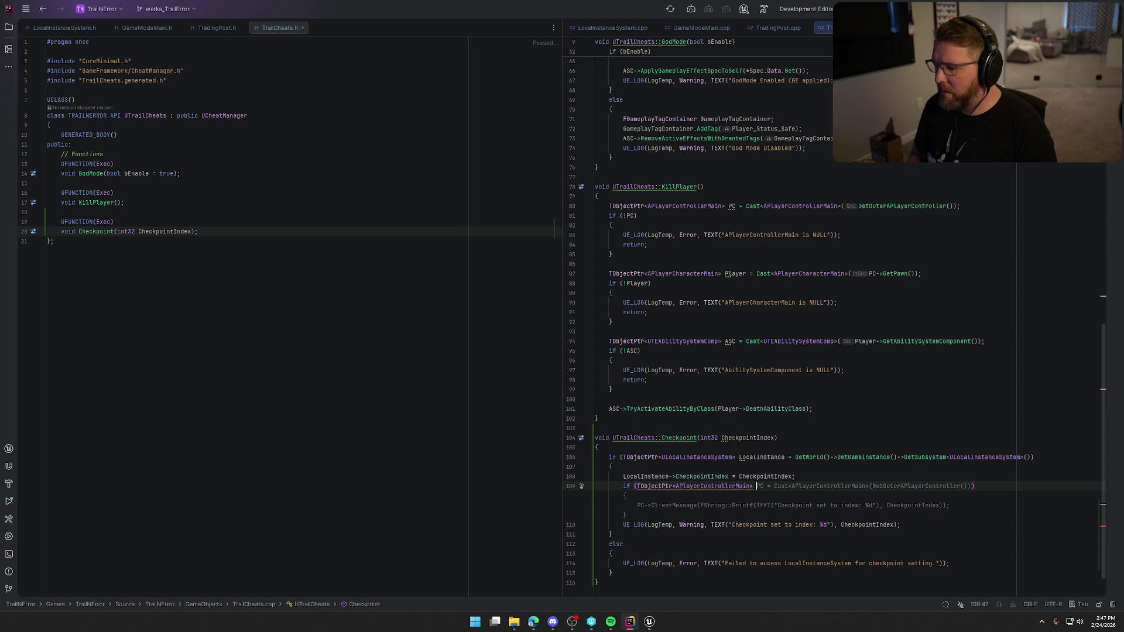
pyautogui.press('Tab')
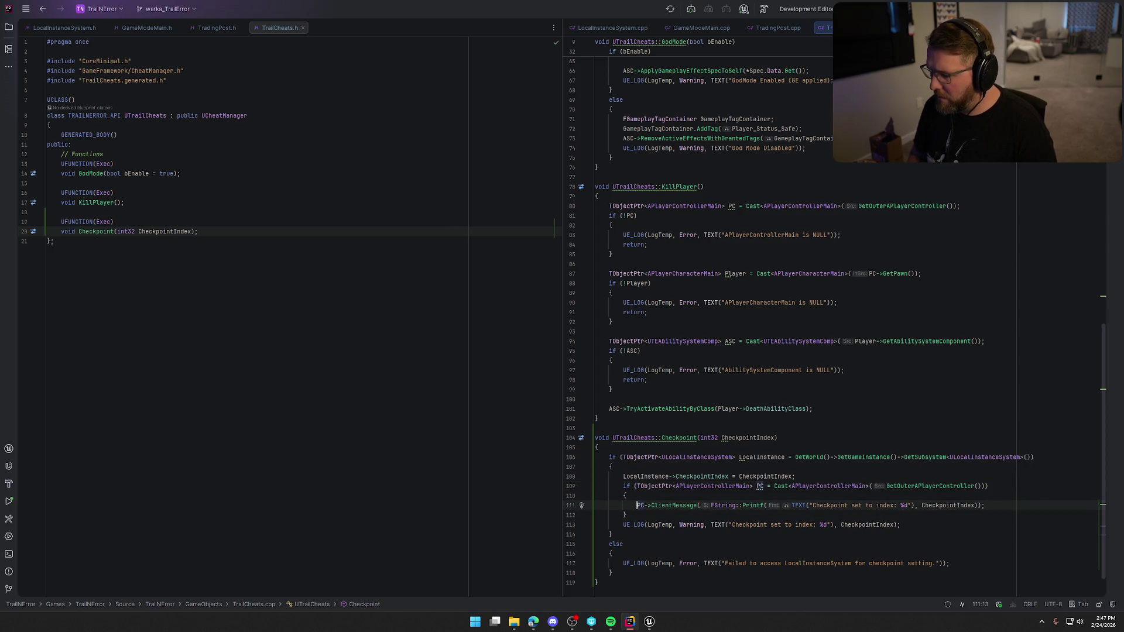
# Step: Replace the suggested statement with PC->RequestGameRestart() and return to the Unreal editor
pyautogui.hotkey('shift', 'End')
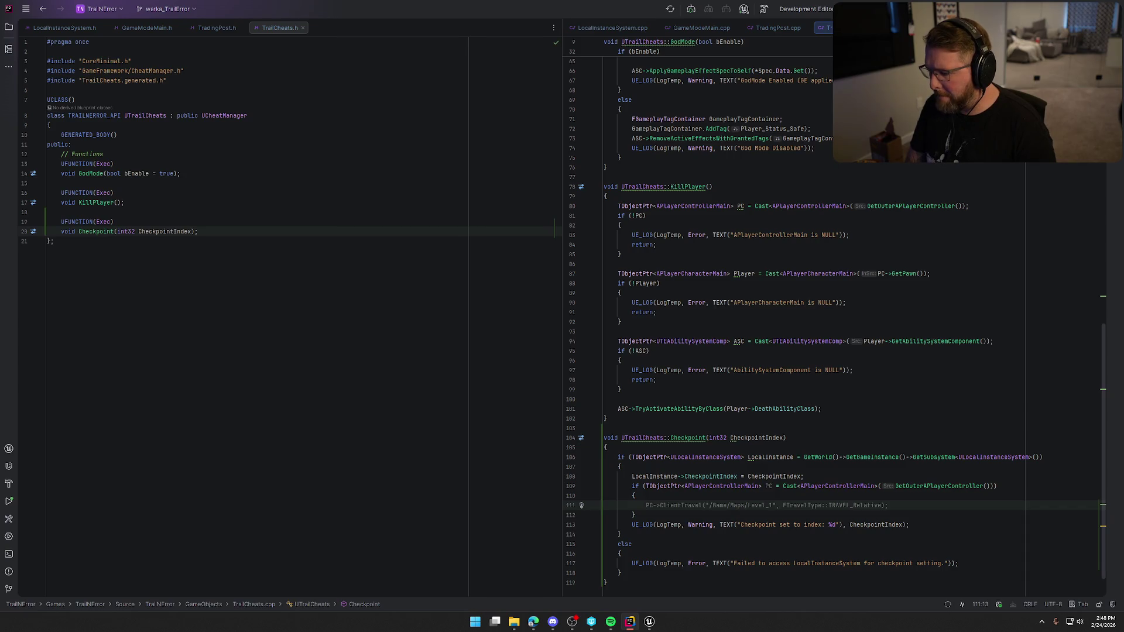
pyautogui.write('PC')
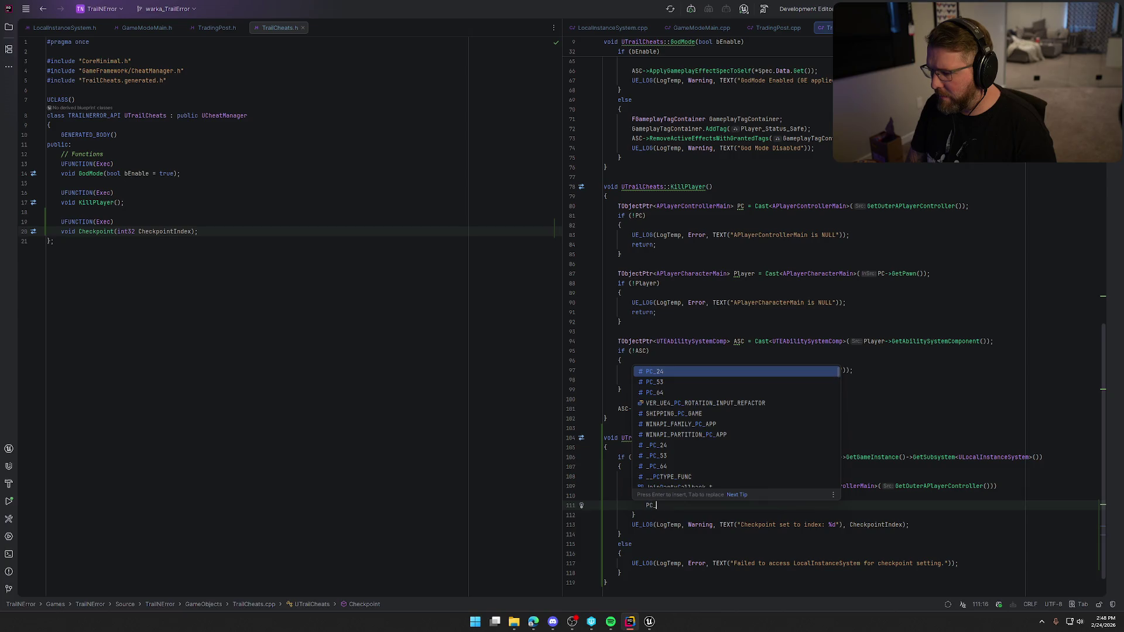
pyautogui.write('->Req')
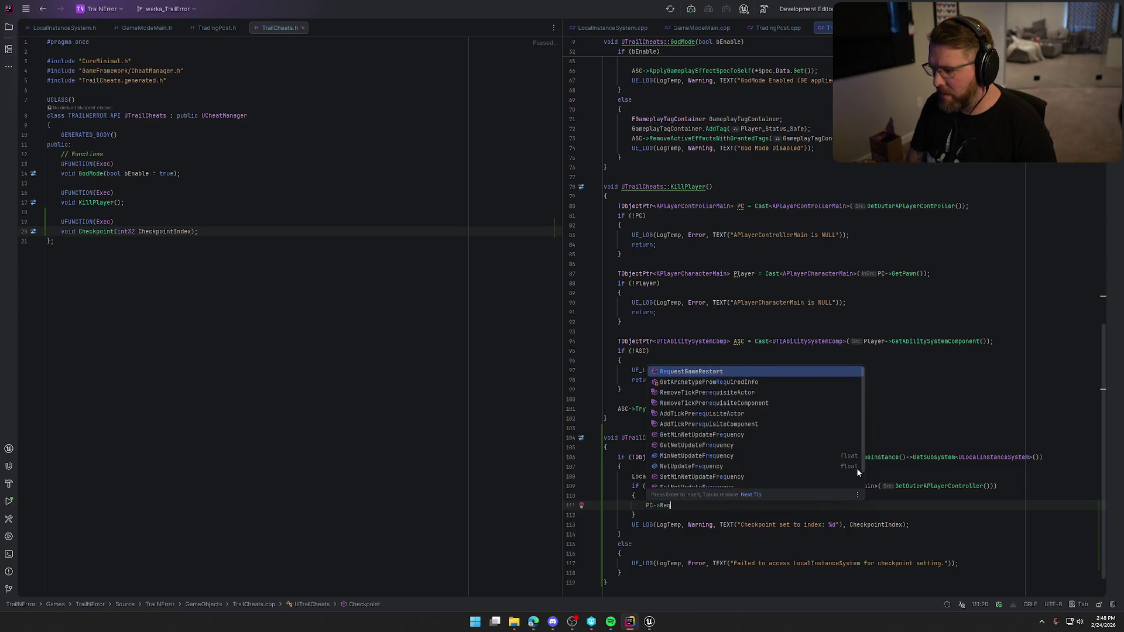
pyautogui.write('uest')
pyautogui.press('Return')
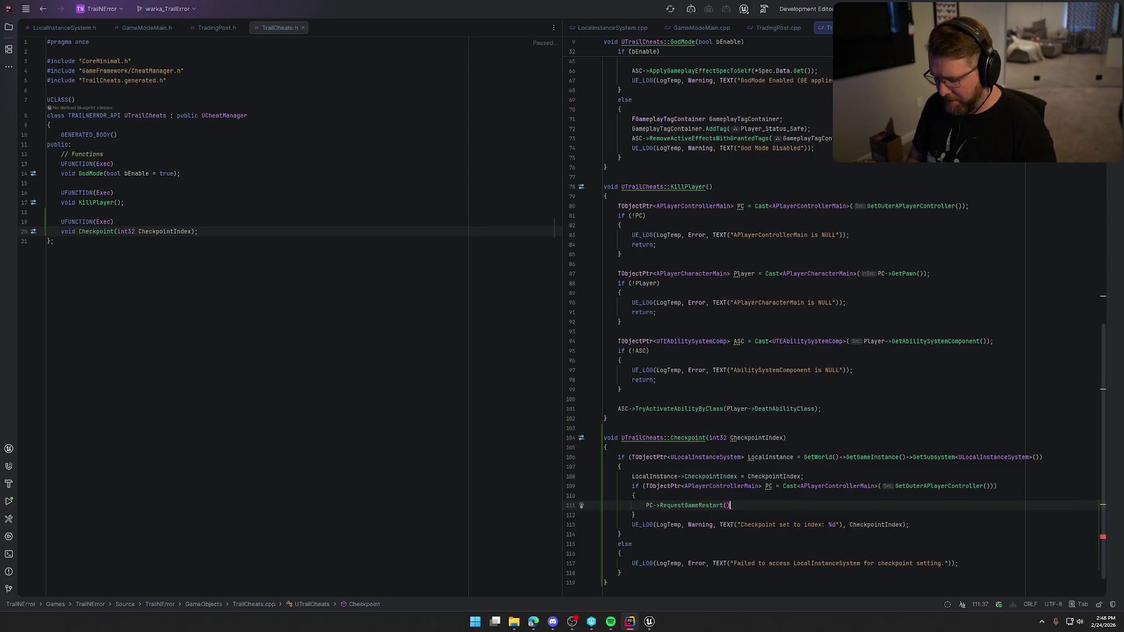
pyautogui.press('Down')
pyautogui.press('Down')
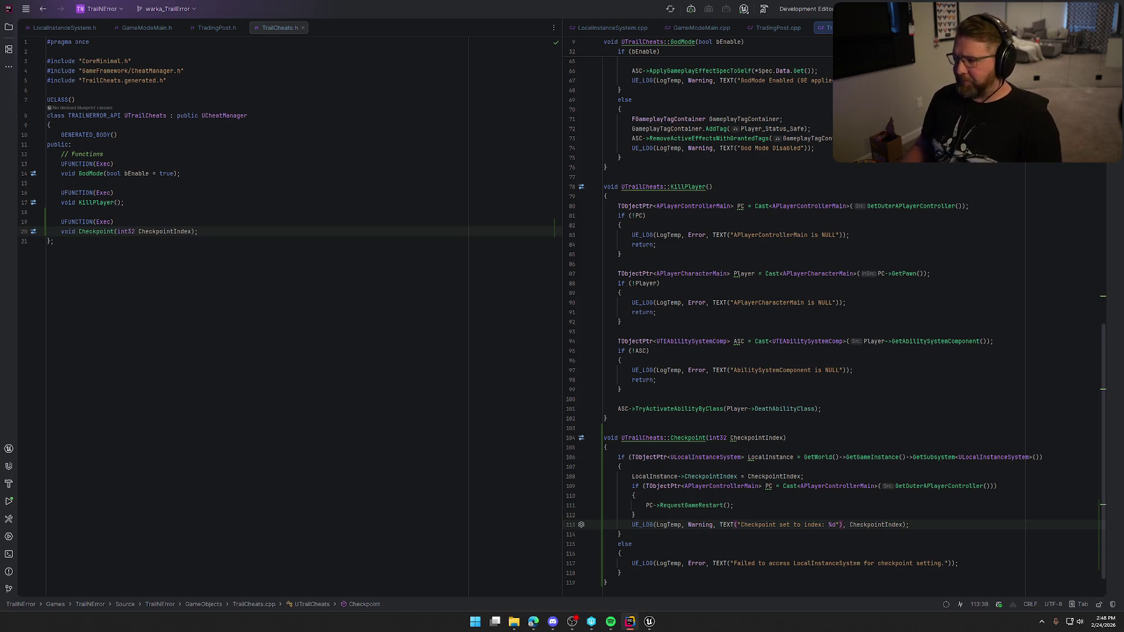
pyautogui.click(650, 625)
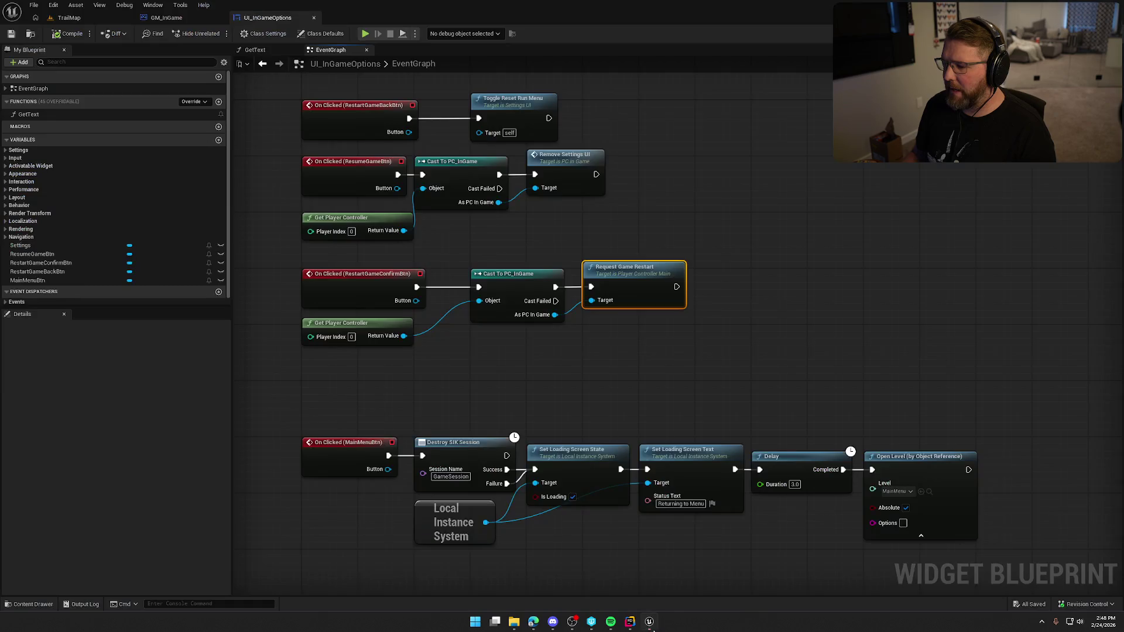
pyautogui.click(650, 625)
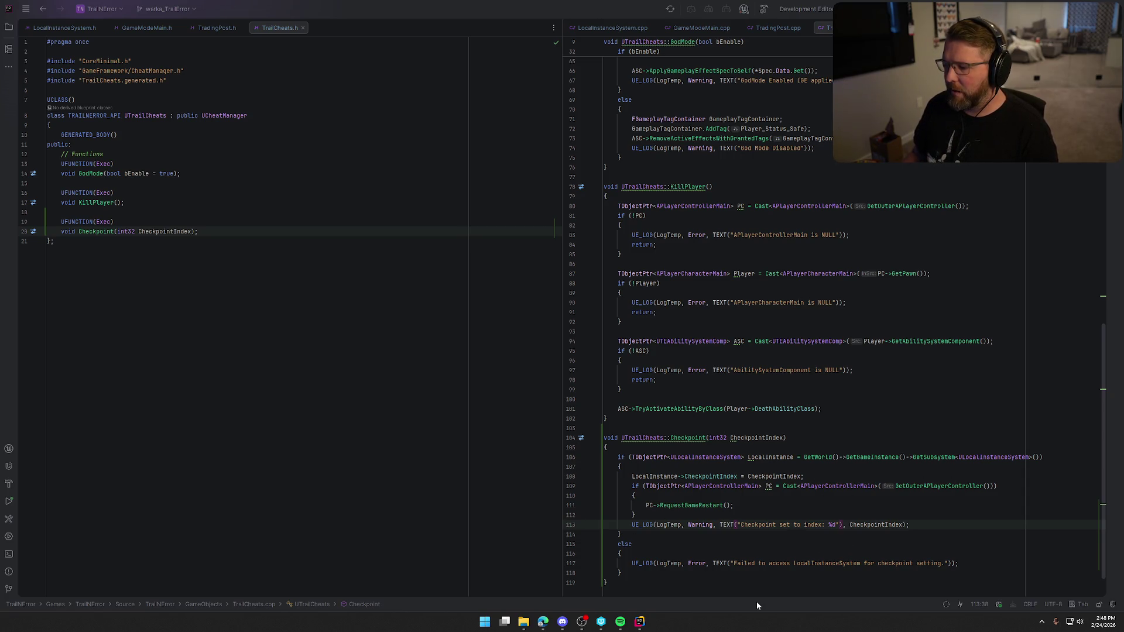
pyautogui.hscroll(1, 724, 524)
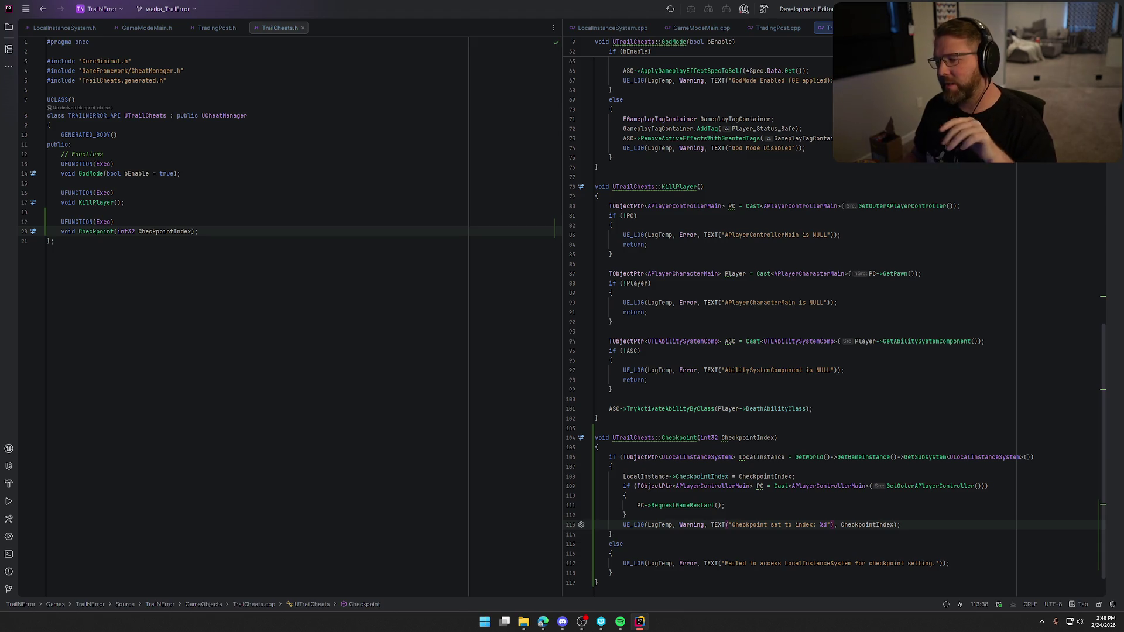
# Step: Build TrailNError with the Checkpoint restart code until 'Build succeeded with warnings', then collapse the log
pyautogui.click(744, 9)
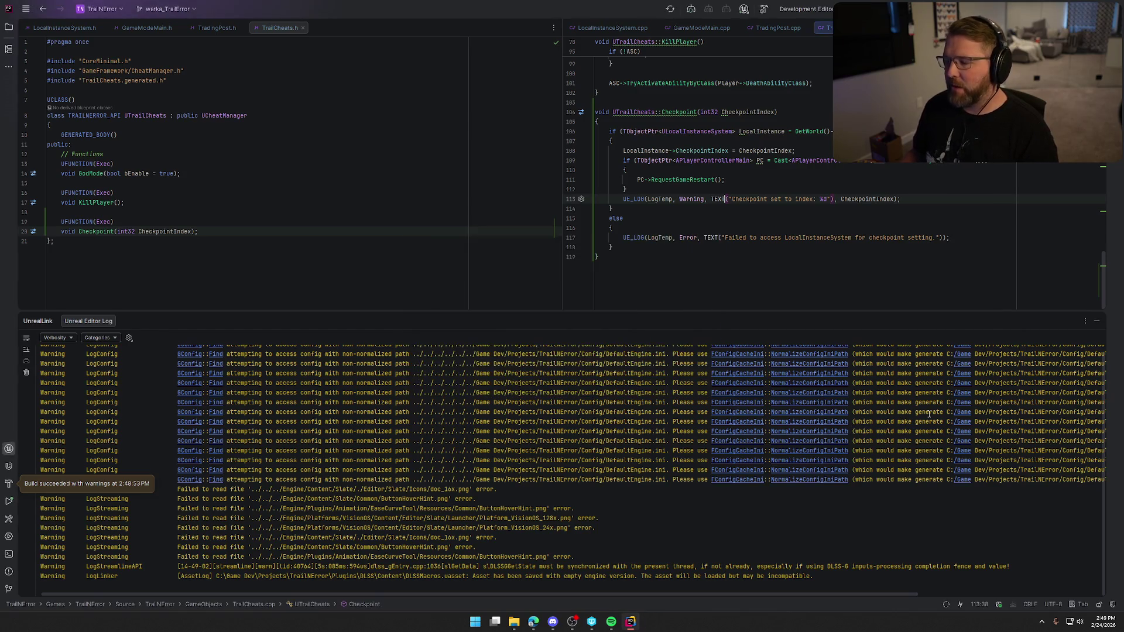
pyautogui.click(1096, 324)
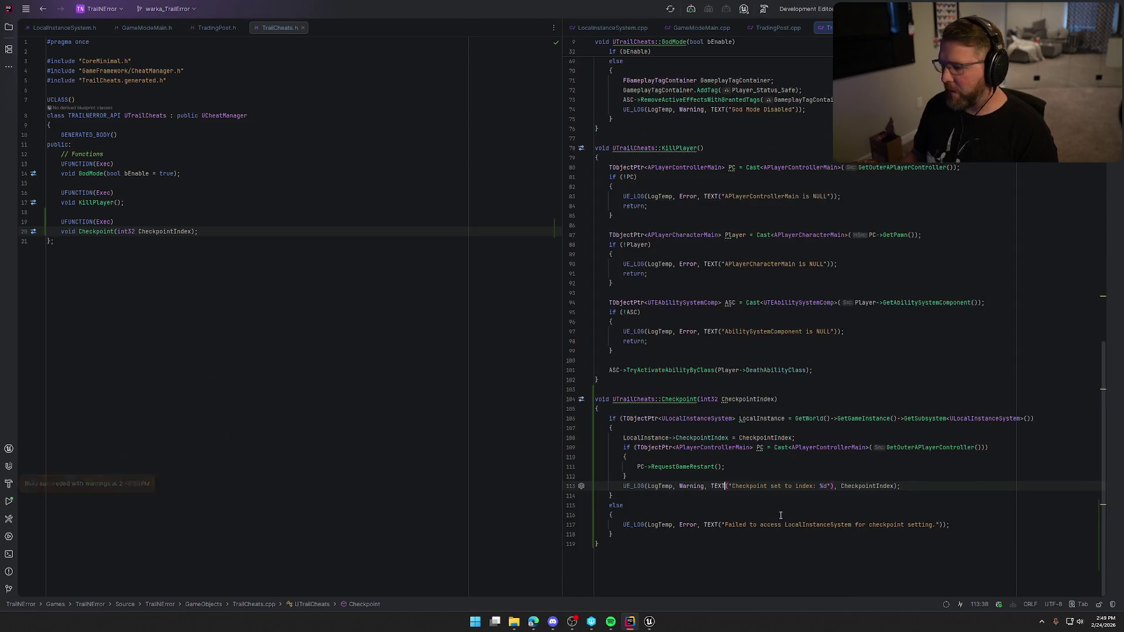
# Step: Close the in-game options widget and load the TrailMap level from the Maps folder
pyautogui.click(650, 622)
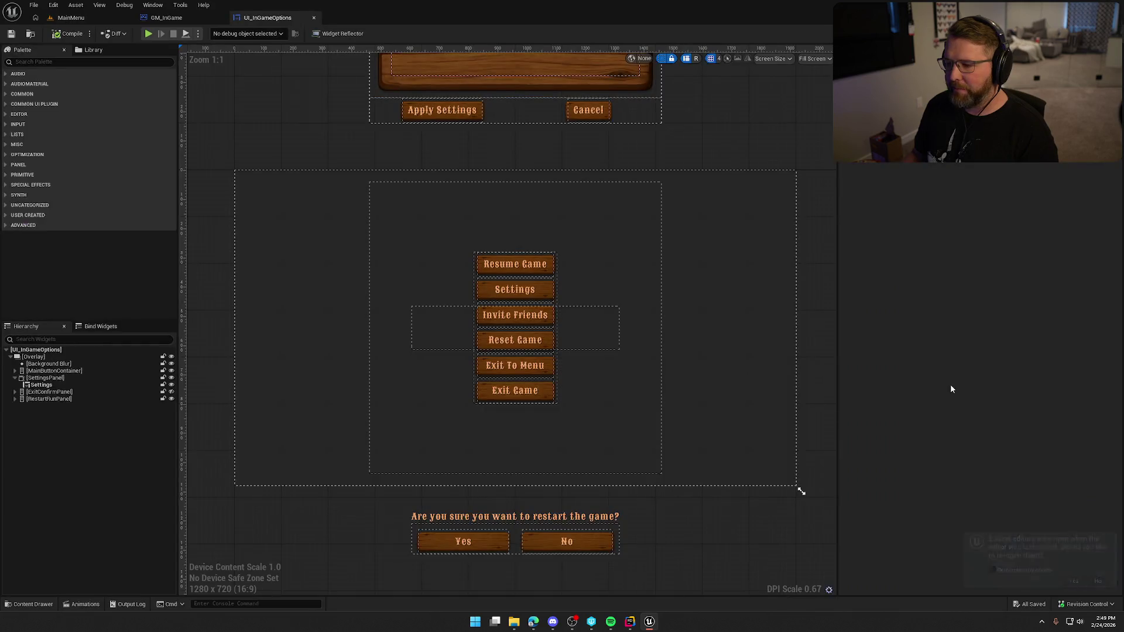
pyautogui.middleClick(280, 17)
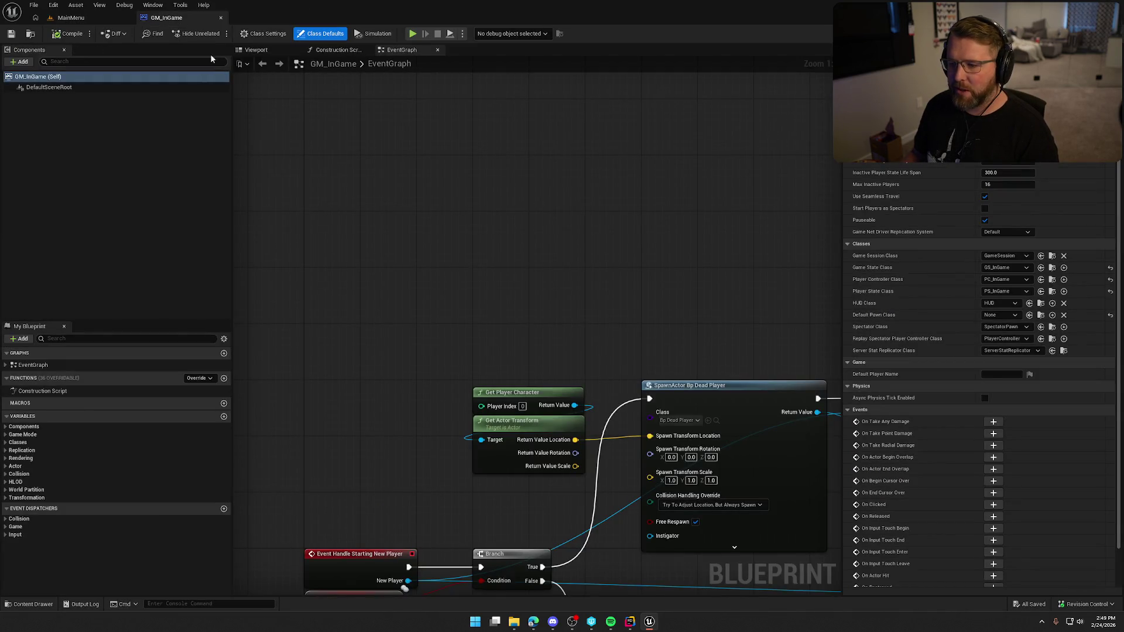
pyautogui.scroll(3, 412, 252)
pyautogui.click(70, 18)
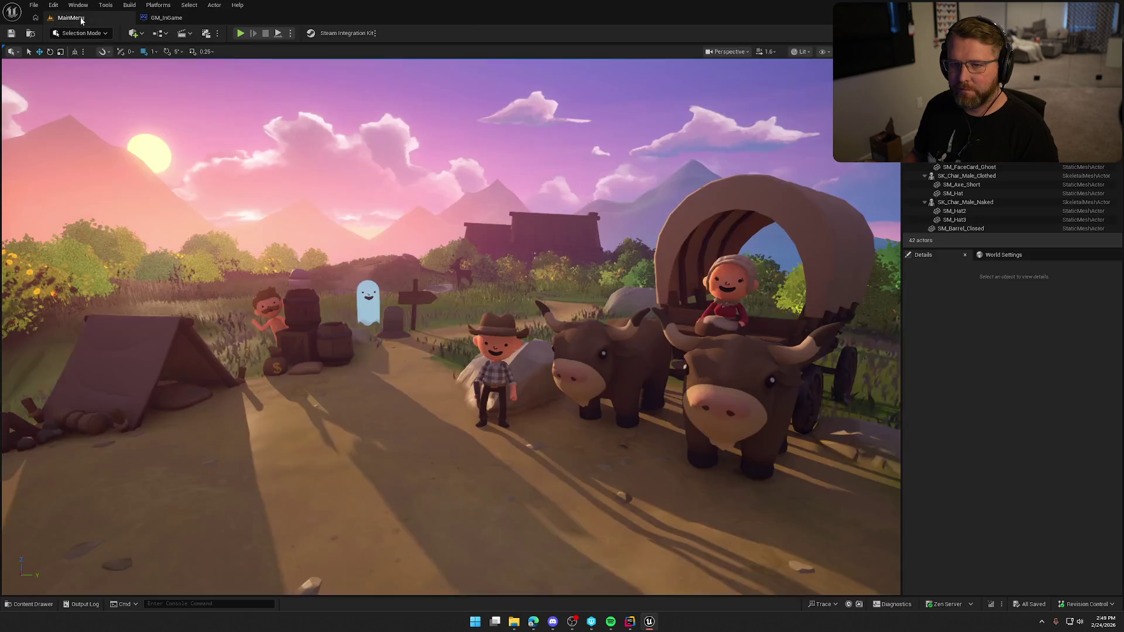
pyautogui.click(32, 604)
pyautogui.click(20, 478)
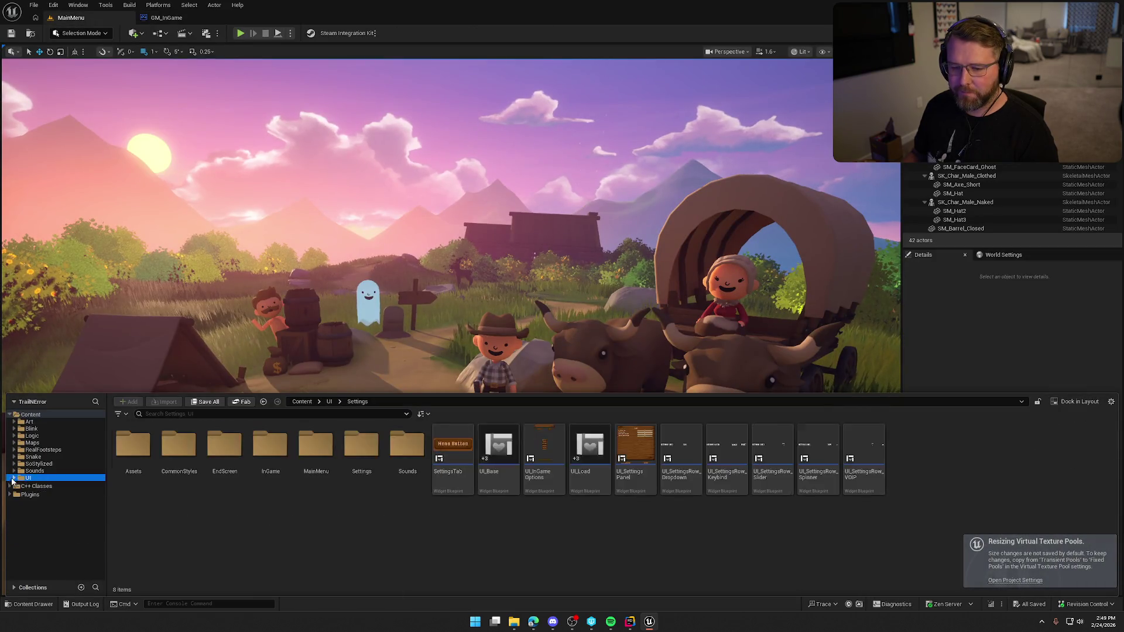
pyautogui.click(32, 442)
pyautogui.doubleClick(315, 452)
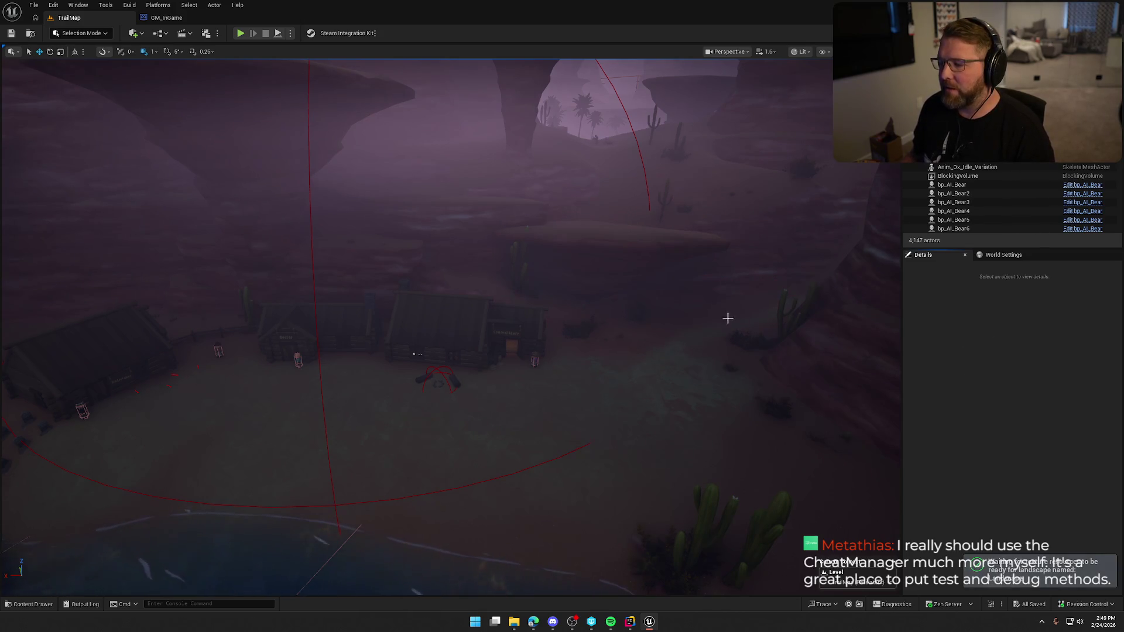
# Step: Fly the camera down to the General Store town and start play-in-editor (Alt+P)
pyautogui.moveTo(740, 318); pyautogui.dragTo(715, 294)
pyautogui.press('1')
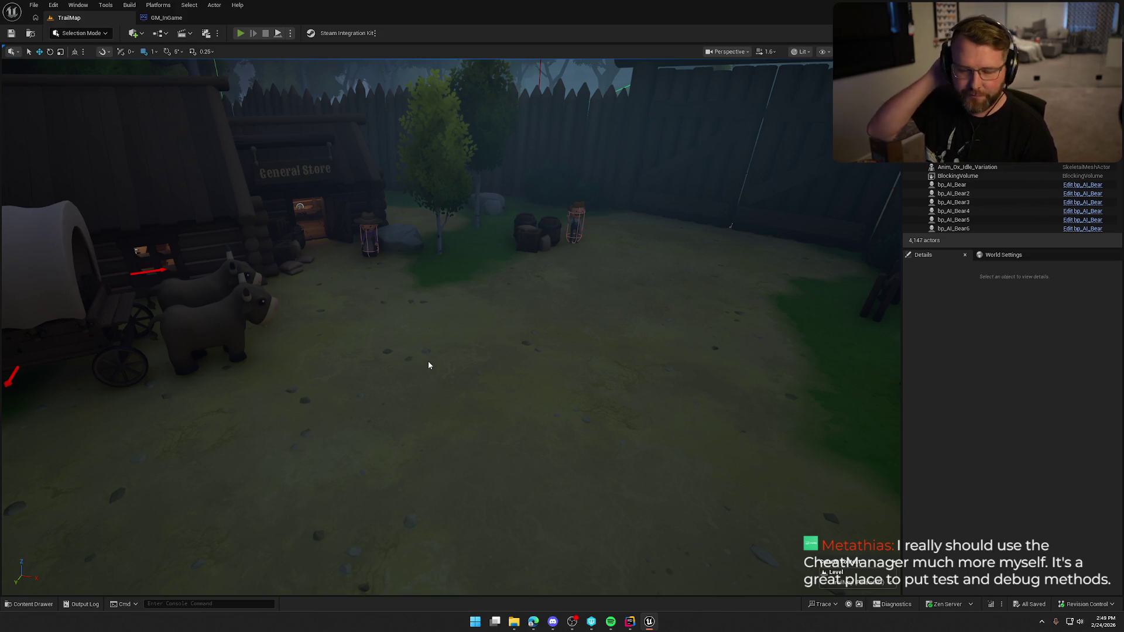
pyautogui.hotkey('alt', 'p')
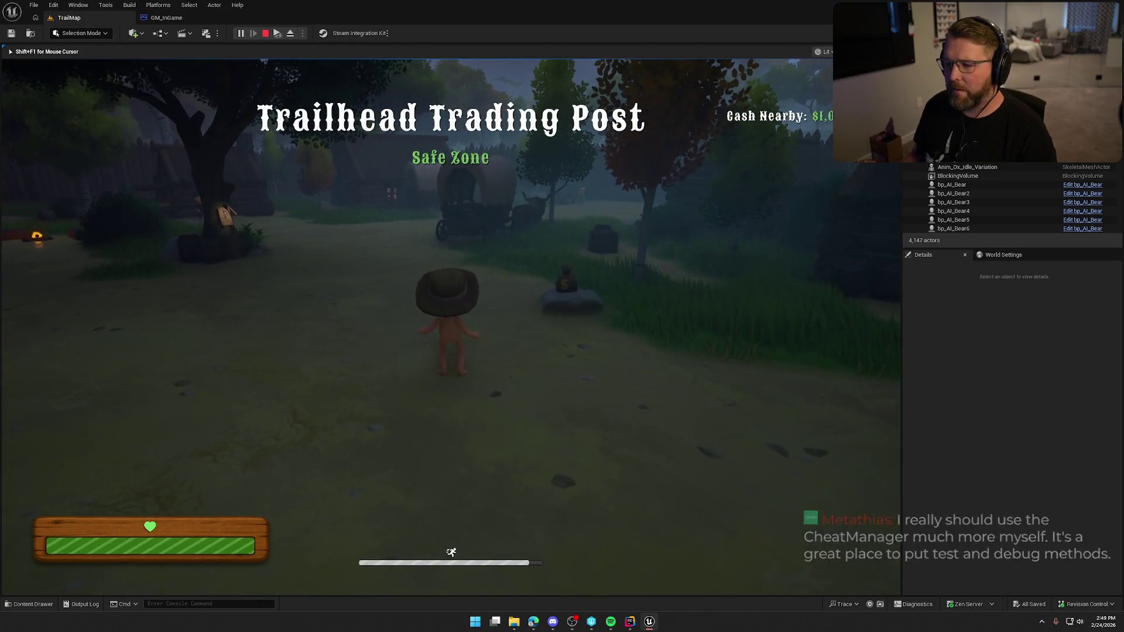
# Step: Run net.AllowPIESeamlessTravel true from the console history
pyautogui.press('a')
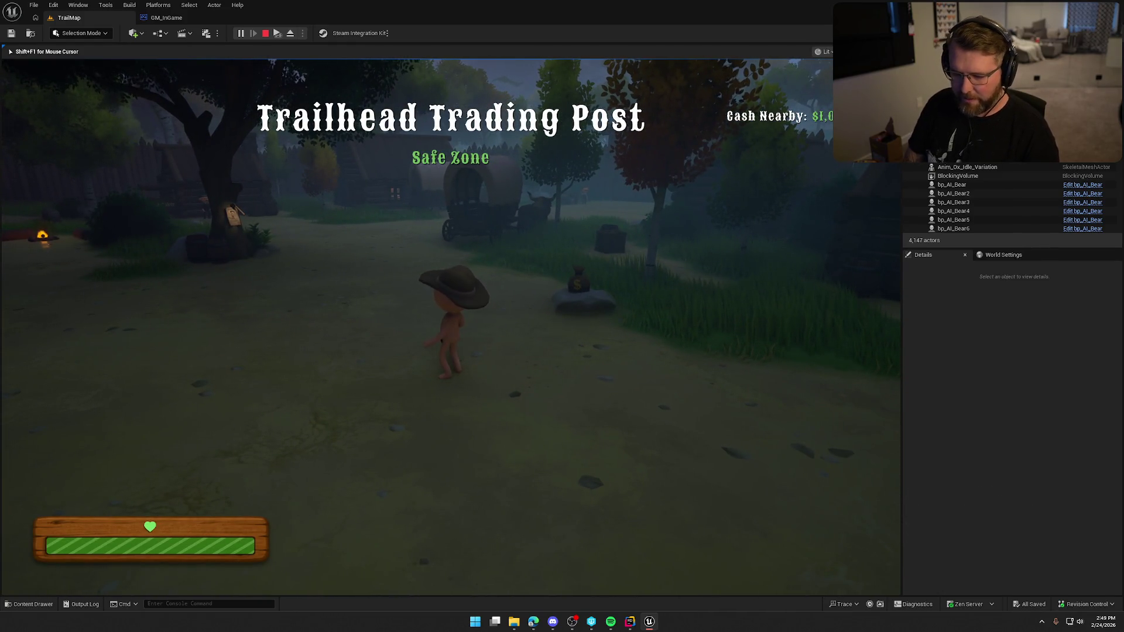
pyautogui.press('`')
pyautogui.press('Up')
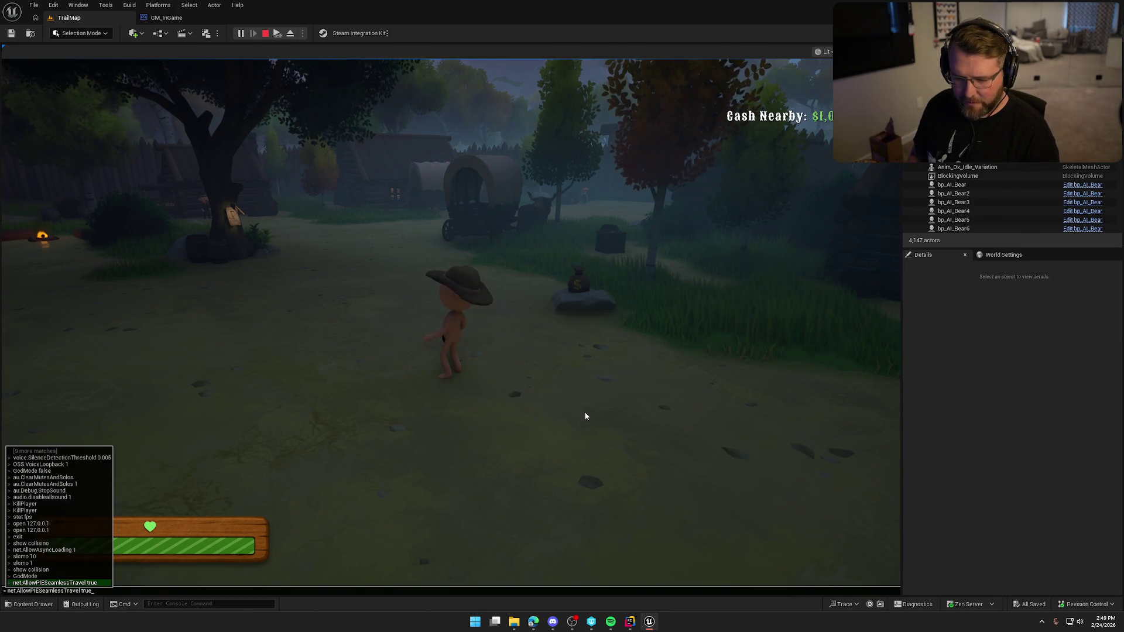
pyautogui.press('Return')
# Step: Run the Checkpoint 1 console command to respawn the player
pyautogui.hotkey('shift', 'F1')
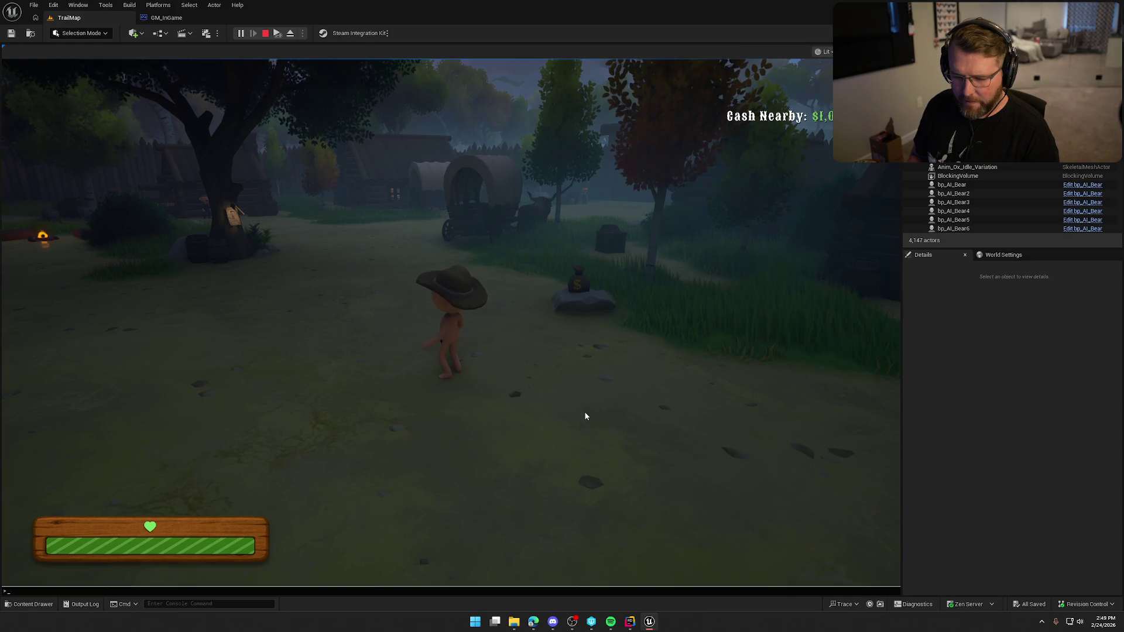
pyautogui.press('`')
pyautogui.write('che')
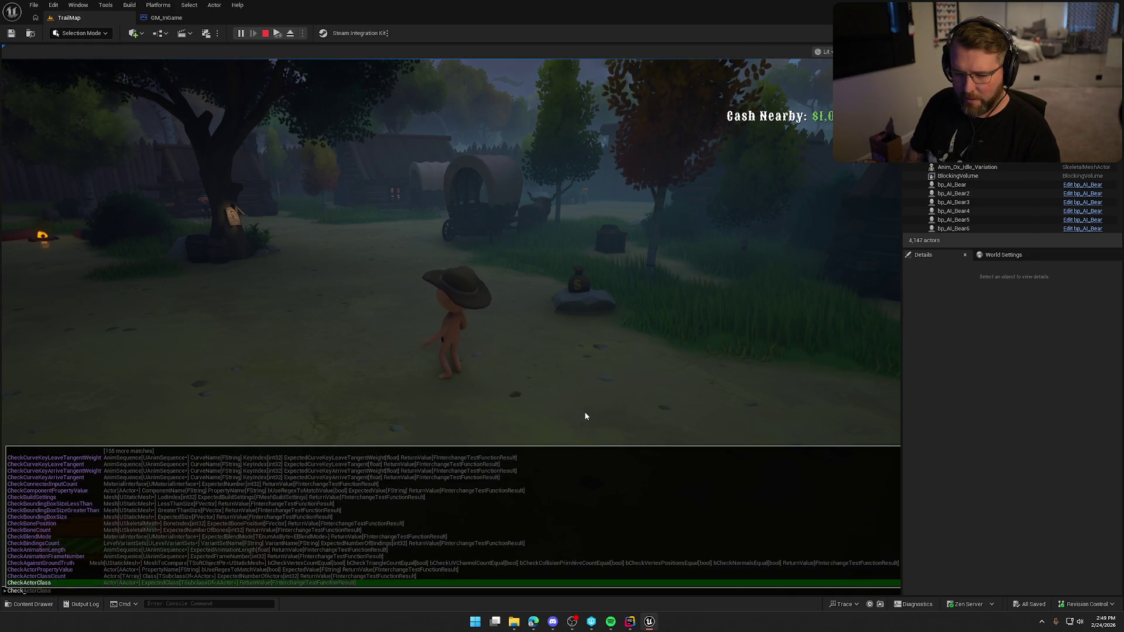
pyautogui.write('ckpoint')
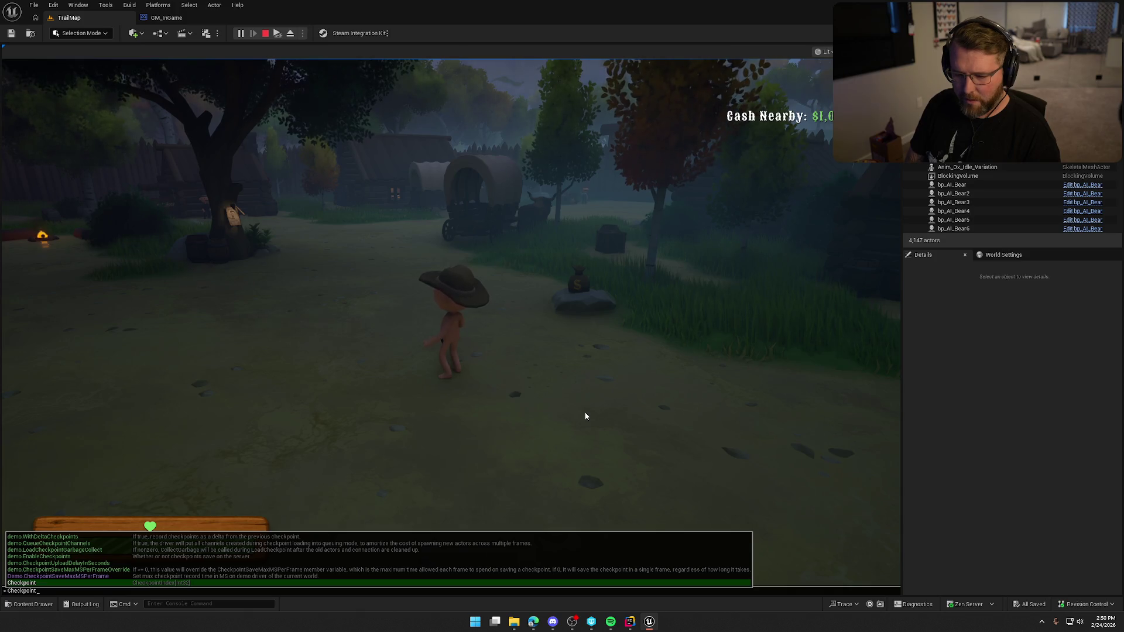
pyautogui.write(' 1')
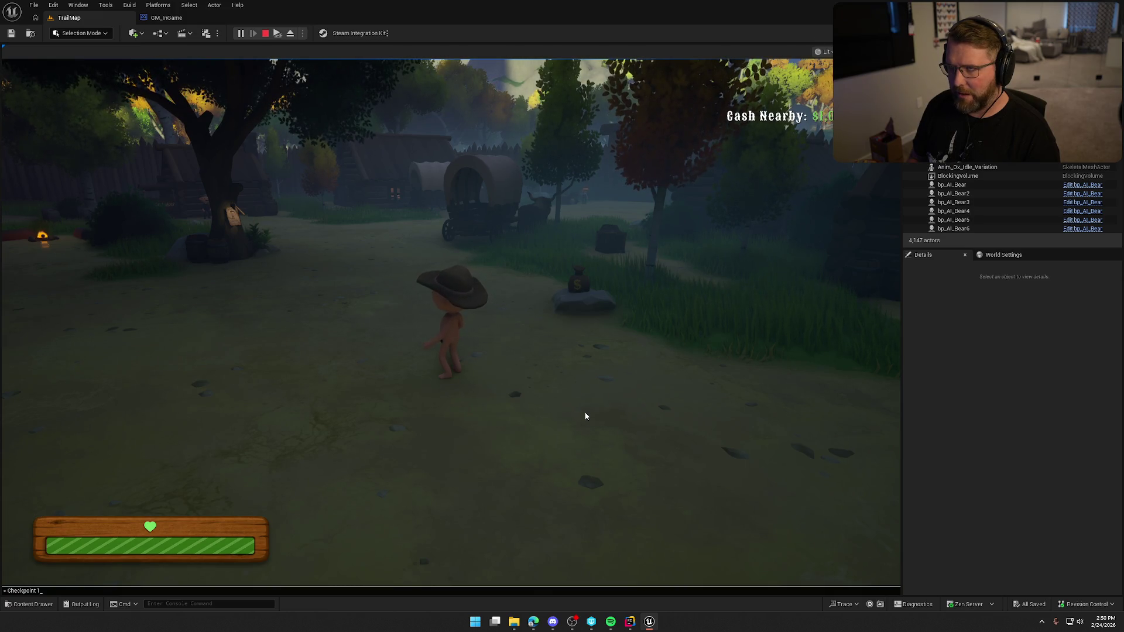
pyautogui.press('Return')
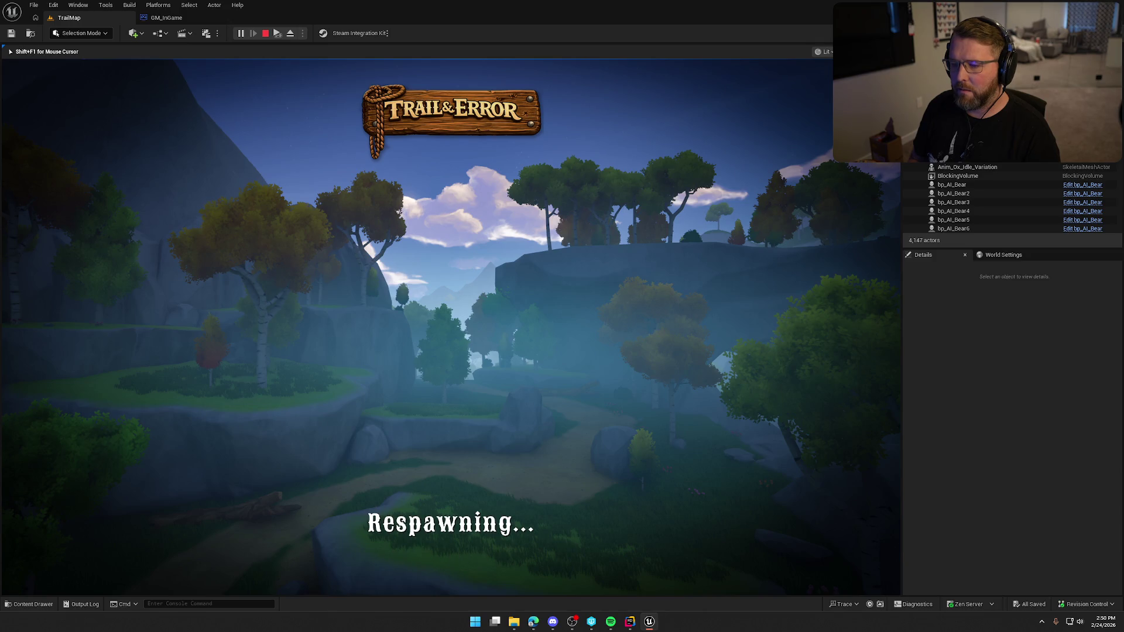
# Step: Sprint the character out of the graveyard through the village toward the gate
pyautogui.hotkey('shift', 'w')
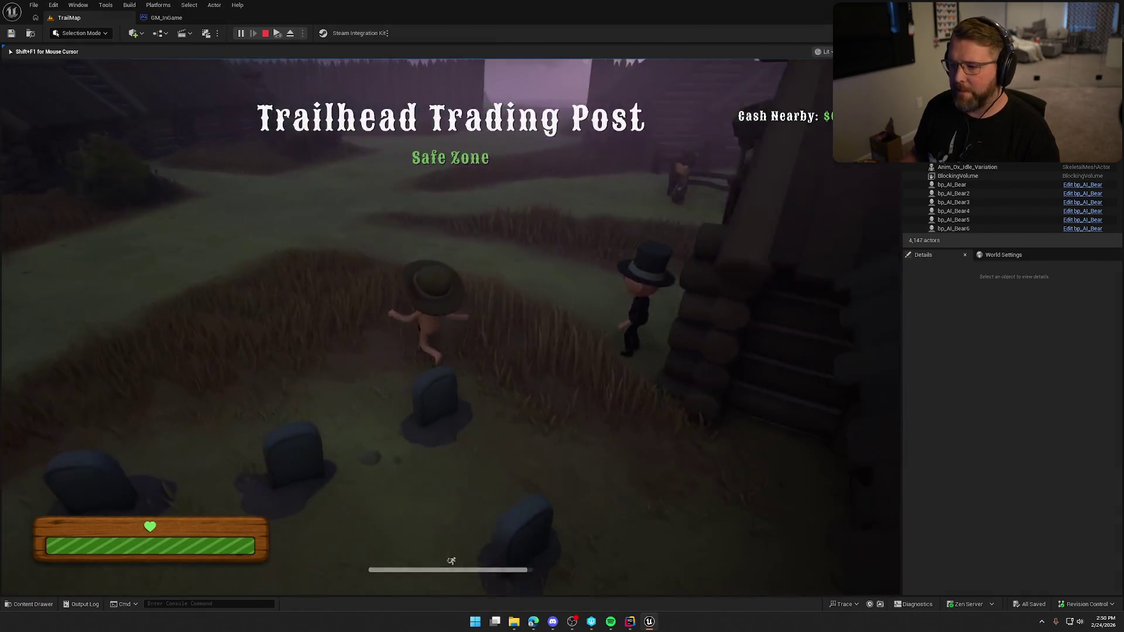
pyautogui.press('w')
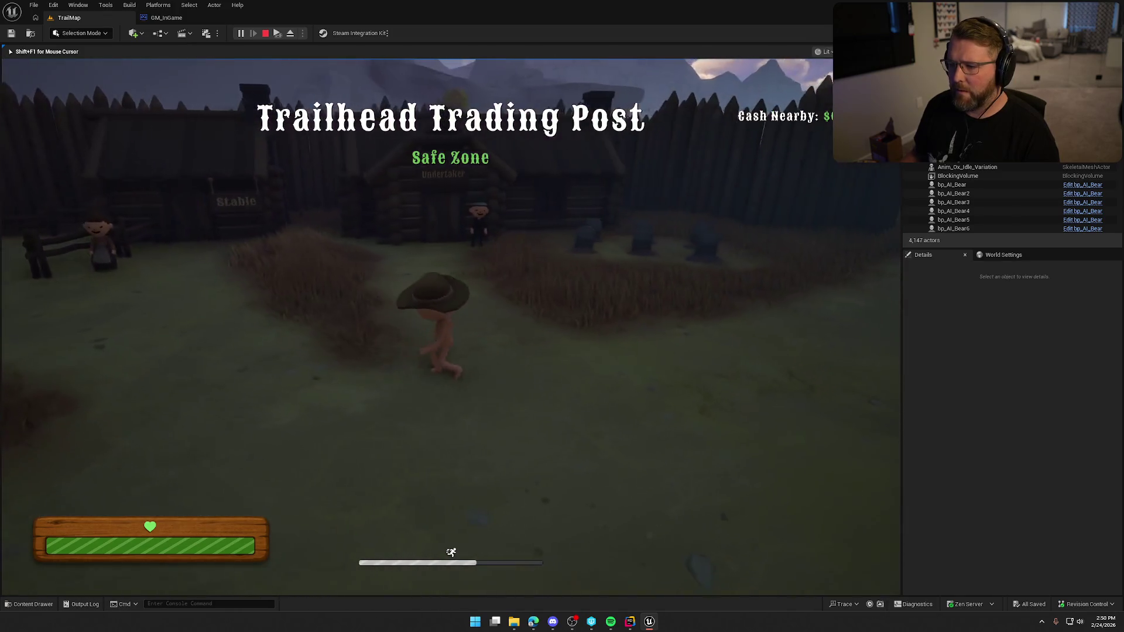
pyautogui.hotkey('shift', 'w')
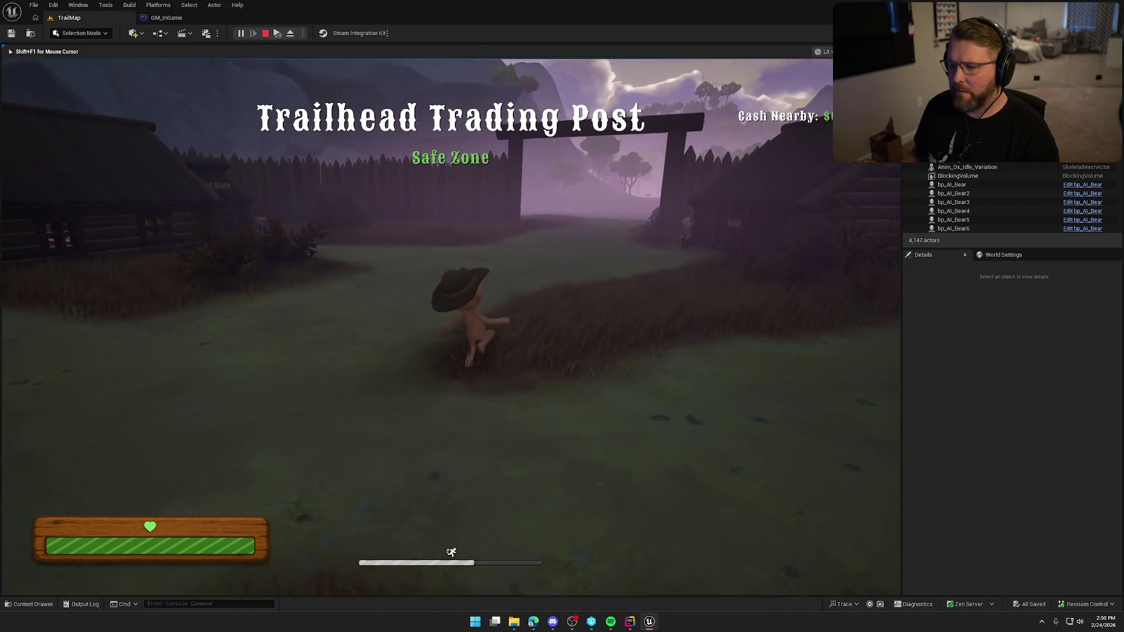
pyautogui.press('w')
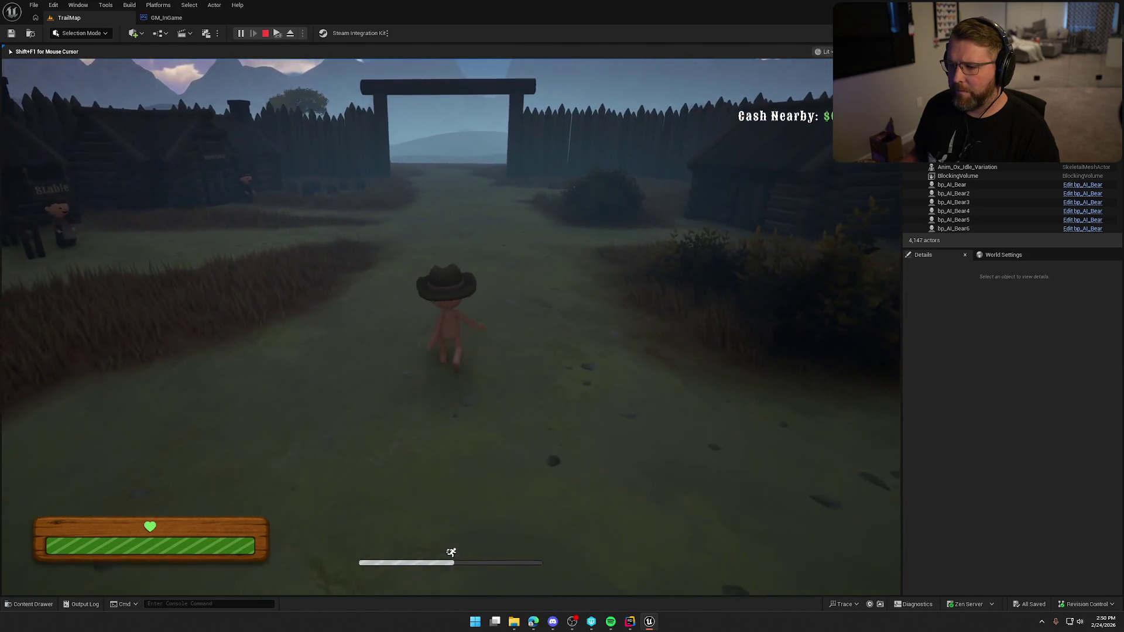
# Step: Run the Checkpoint 2 console command and walk forward after respawning
pyautogui.hotkey('shift', 'F1')
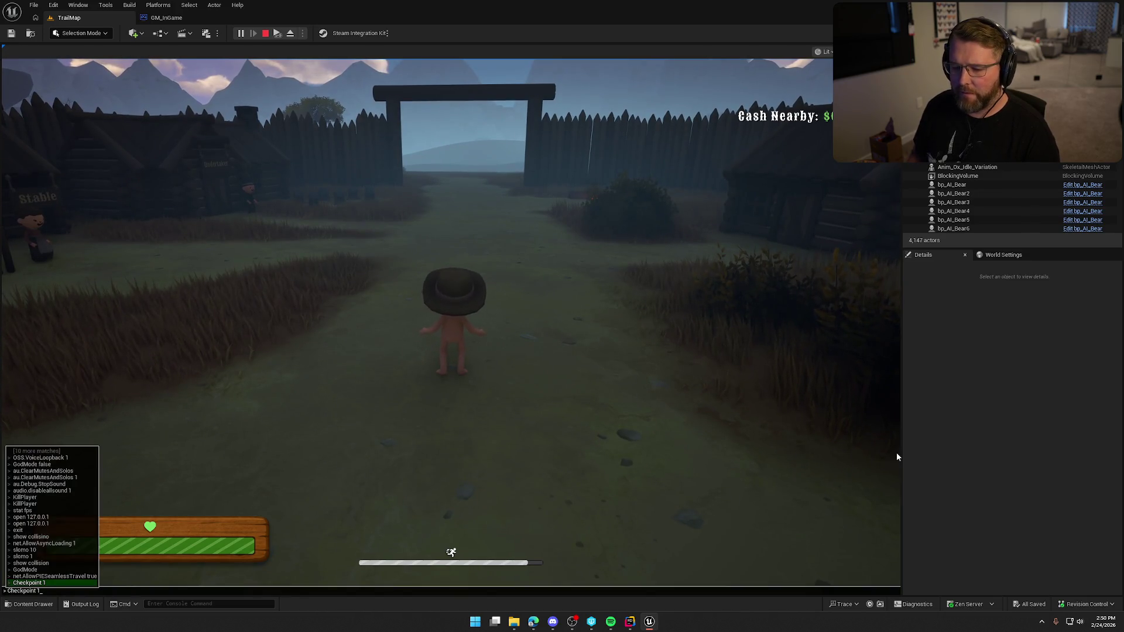
pyautogui.write('Checkpoint 2')
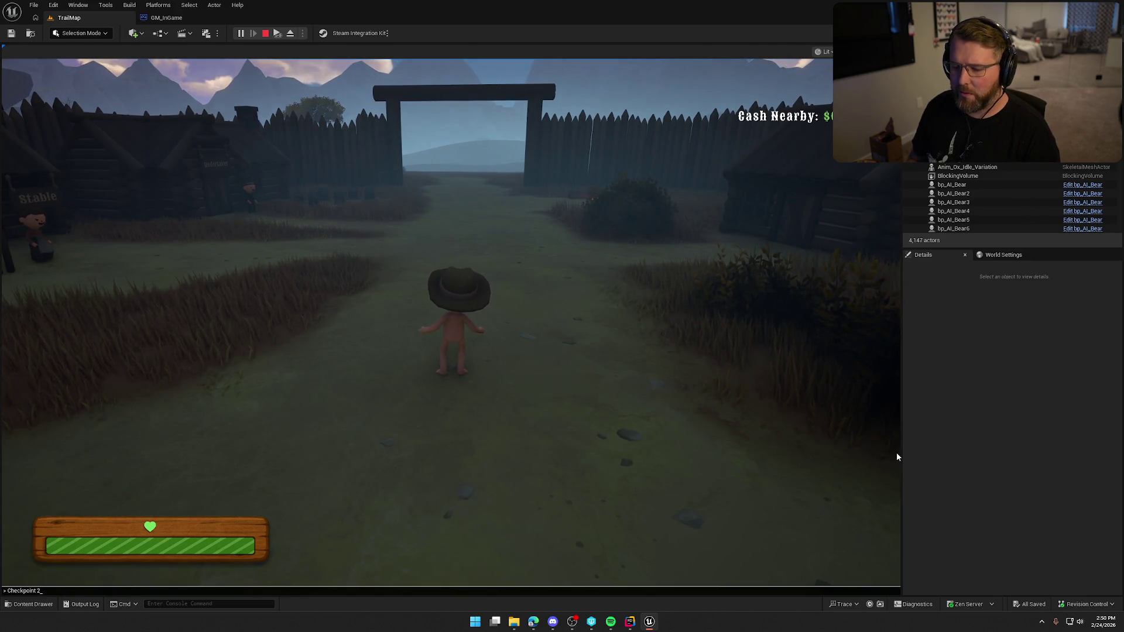
pyautogui.press('Return')
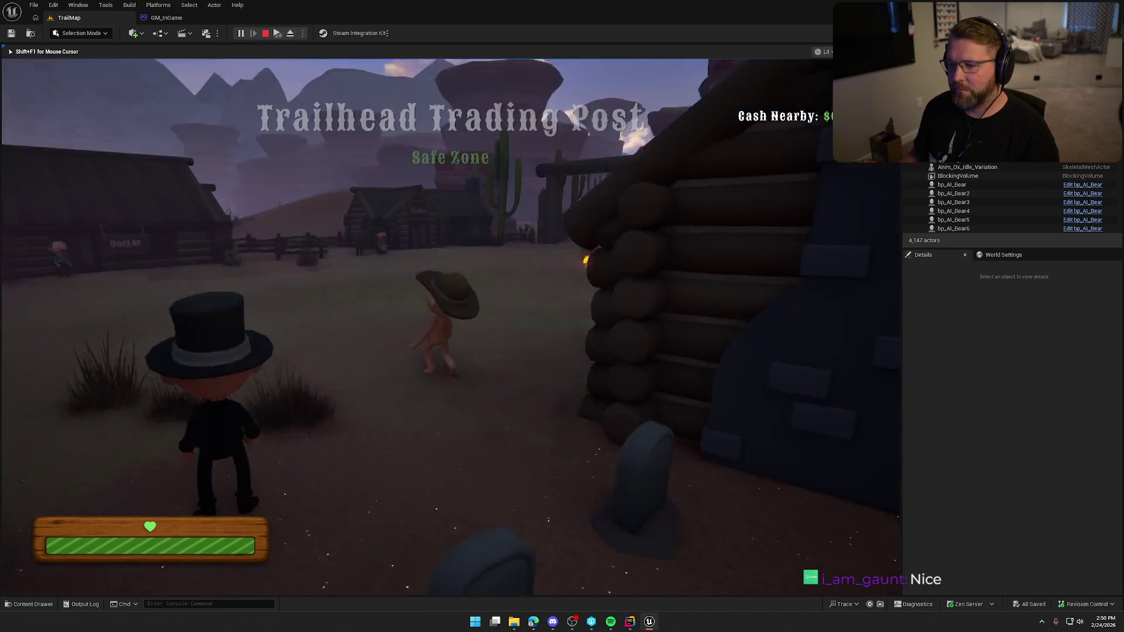
pyautogui.hotkey('shift', 'w')
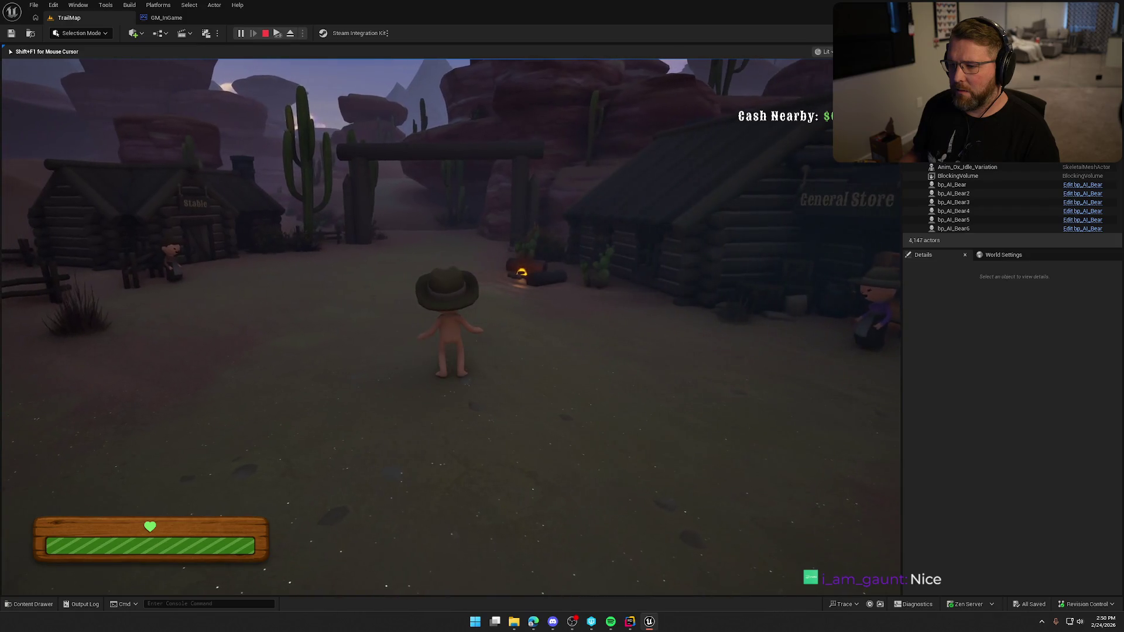
# Step: Recall and rerun the Checkpoint 2 console command
pyautogui.press('`')
pyautogui.press('Up')
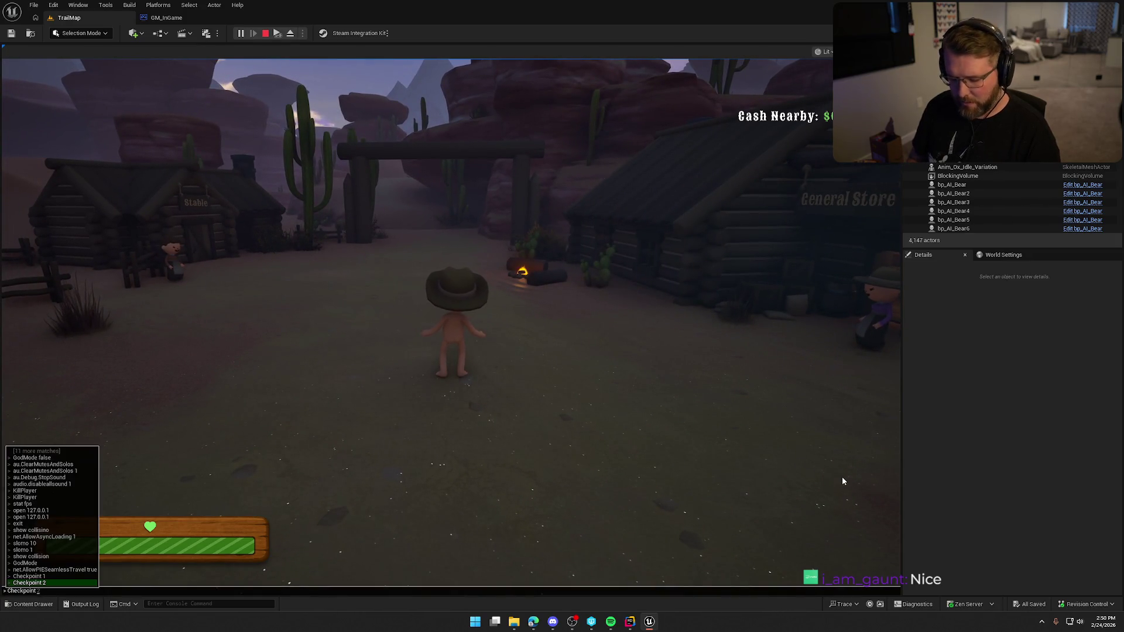
pyautogui.press('Return')
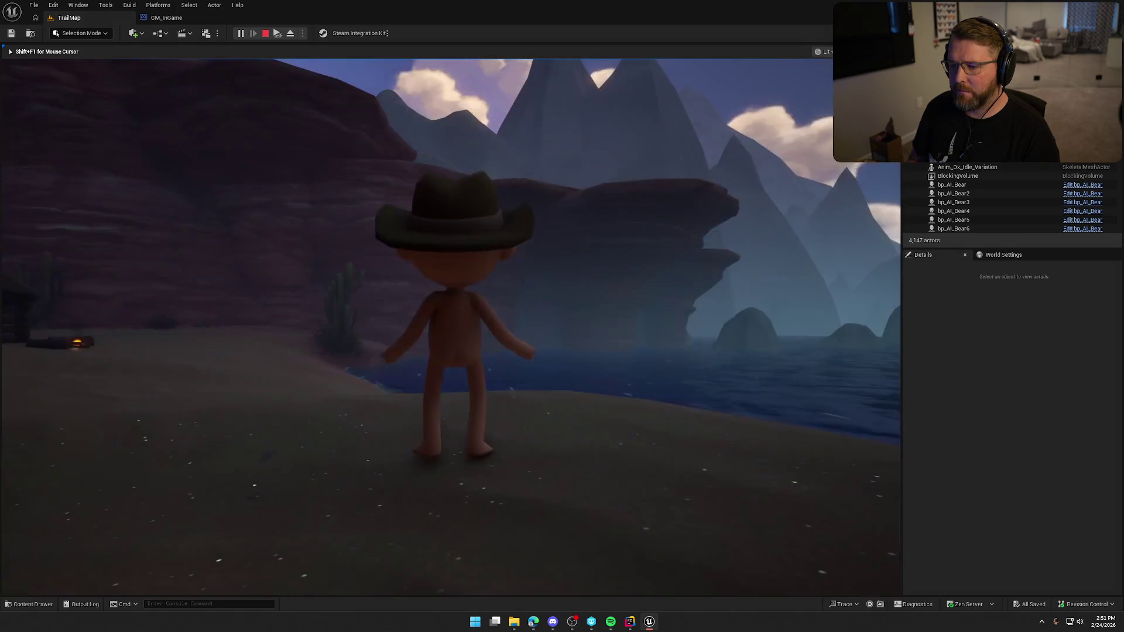
# Step: Sprint the character past the Doctor building and along the beach to the riverbank
pyautogui.press('a')
pyautogui.press('shift')
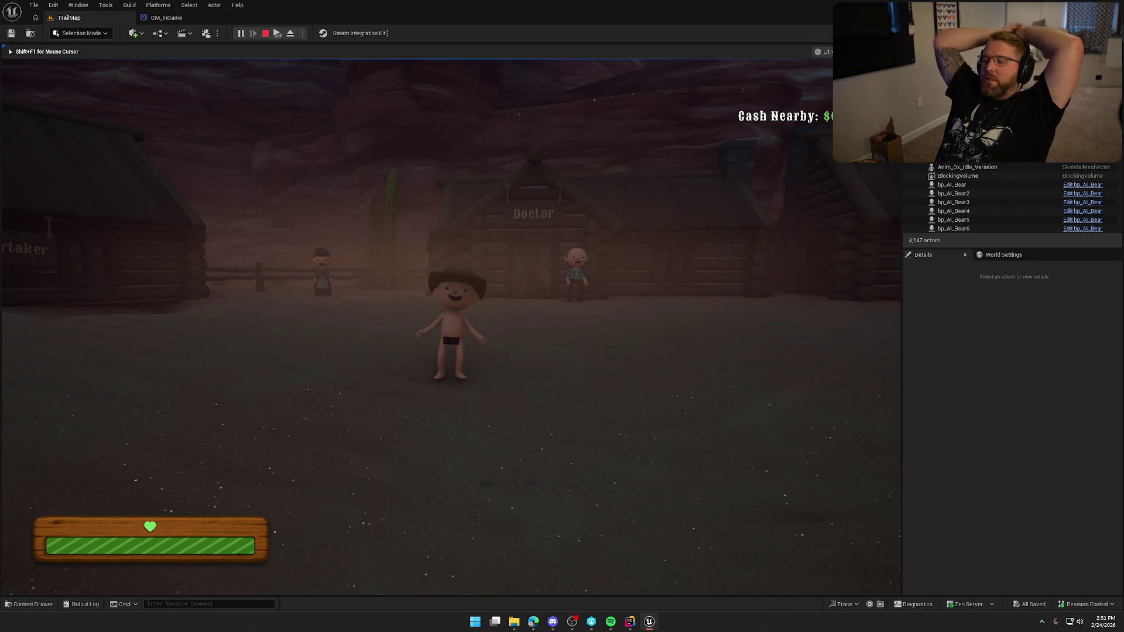
pyautogui.press('d')
pyautogui.hotkey('shift', 'w')
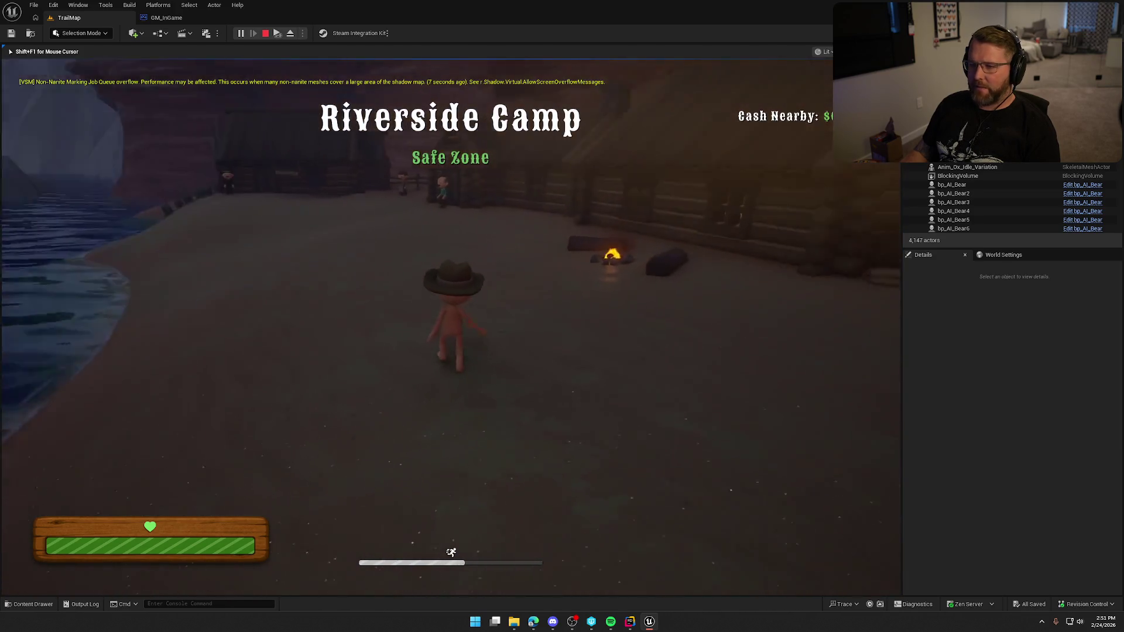
pyautogui.press('a')
pyautogui.press('w')
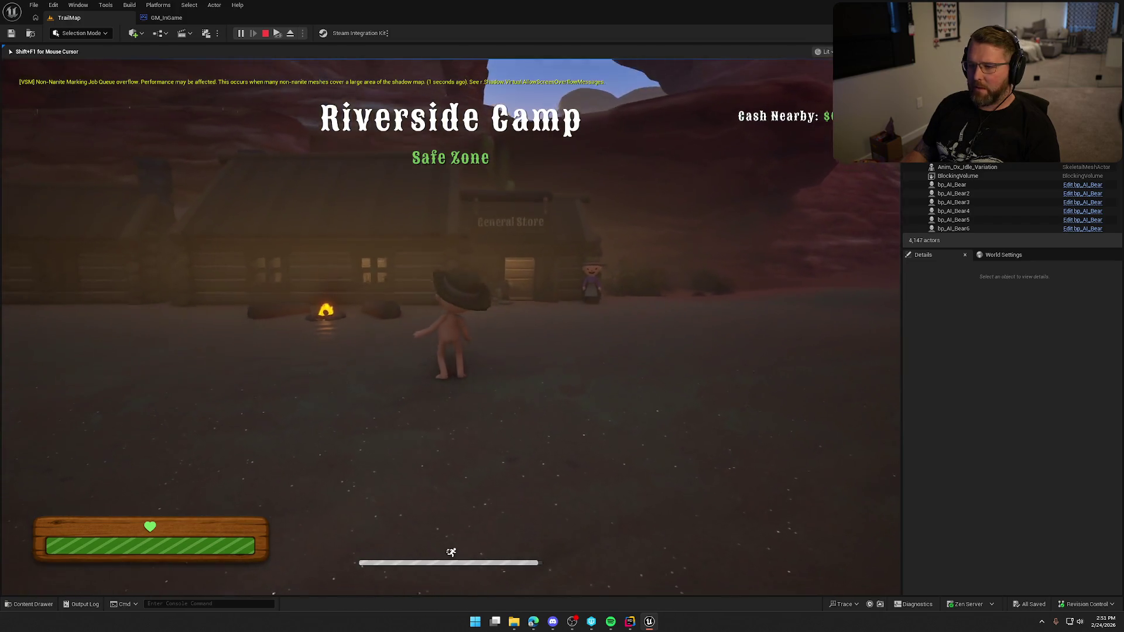
pyautogui.press('w')
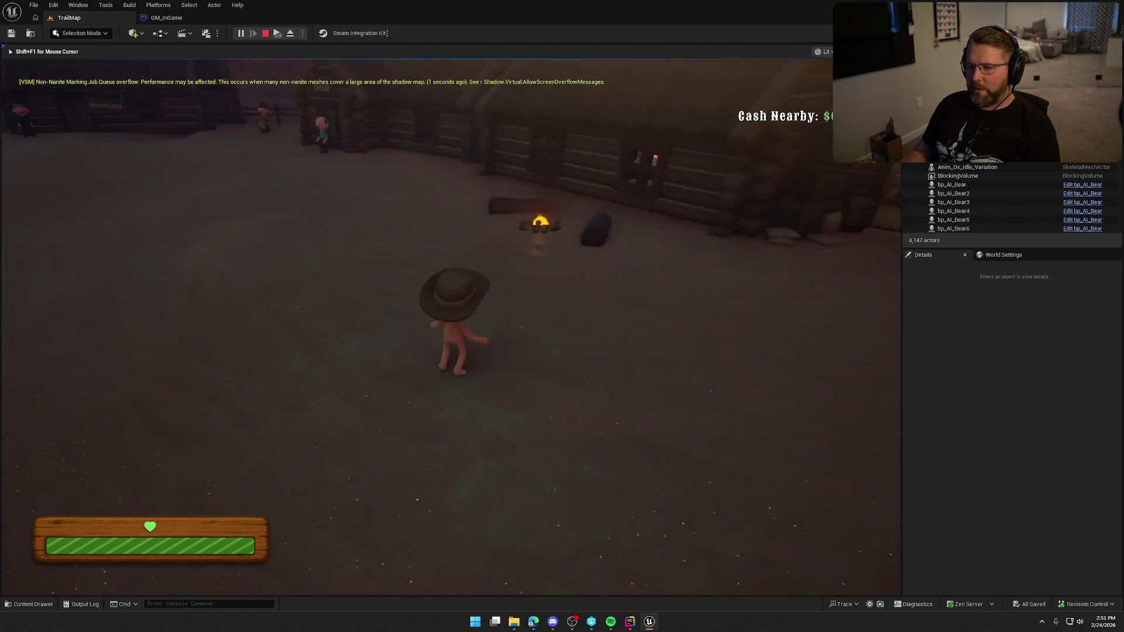
pyautogui.press('w')
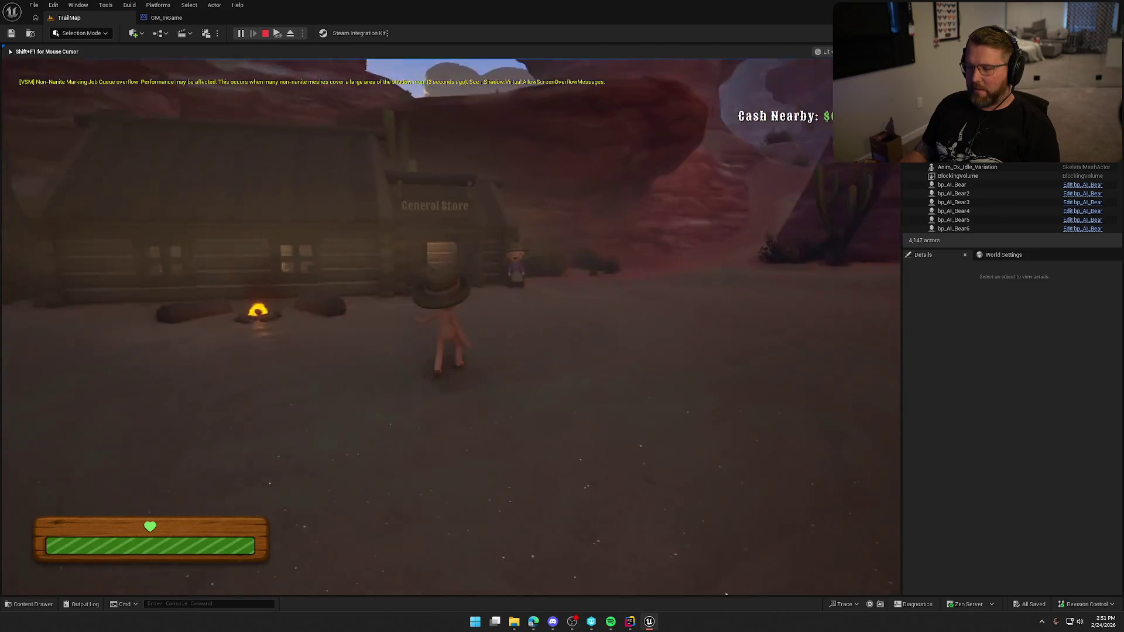
pyautogui.press('shift')
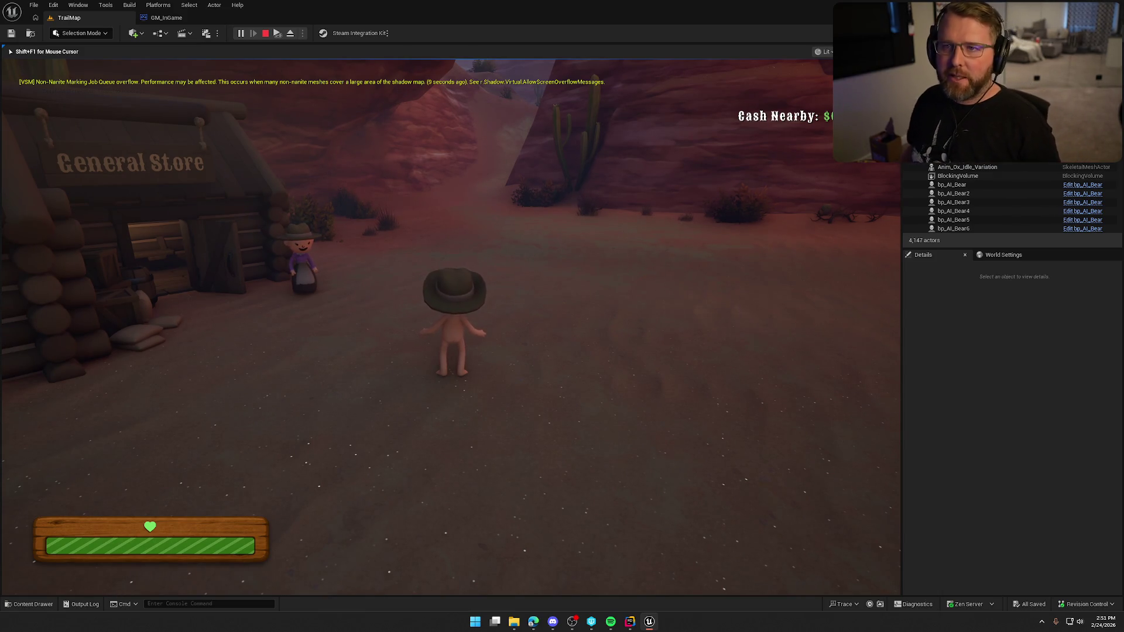
pyautogui.press('a')
pyautogui.hotkey('shift', 'w')
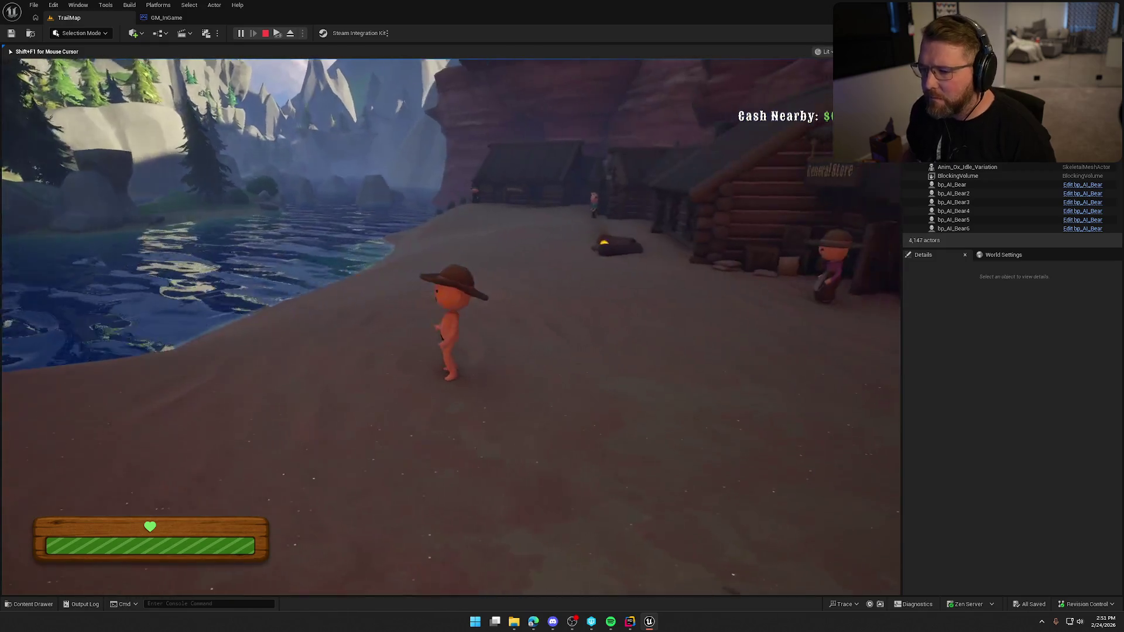
pyautogui.press('w')
pyautogui.press('w')
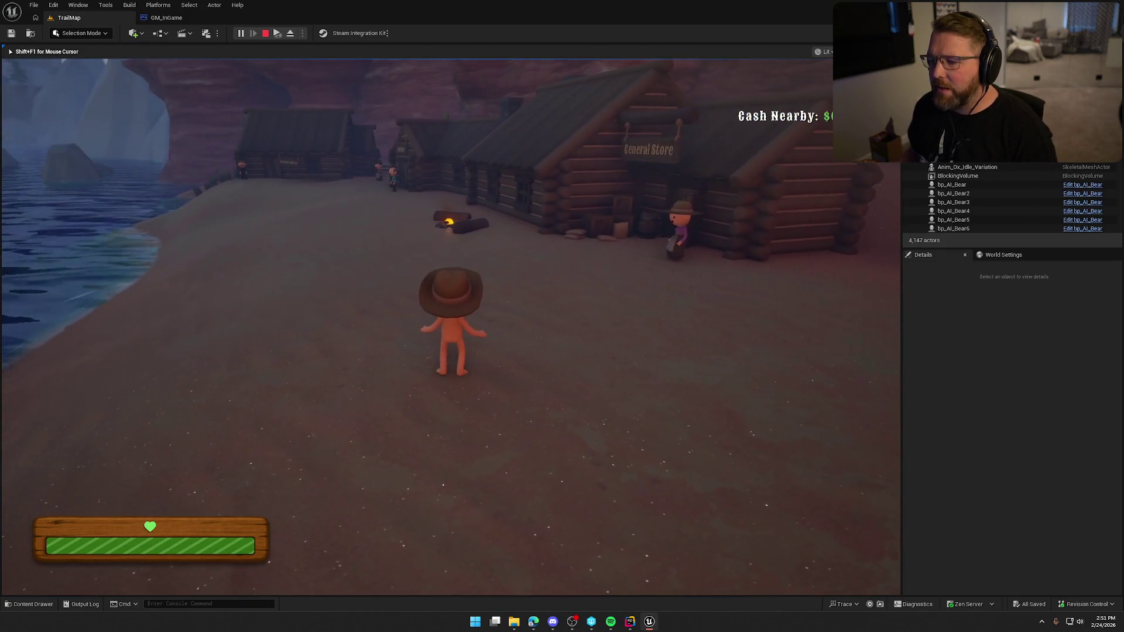
pyautogui.press('w')
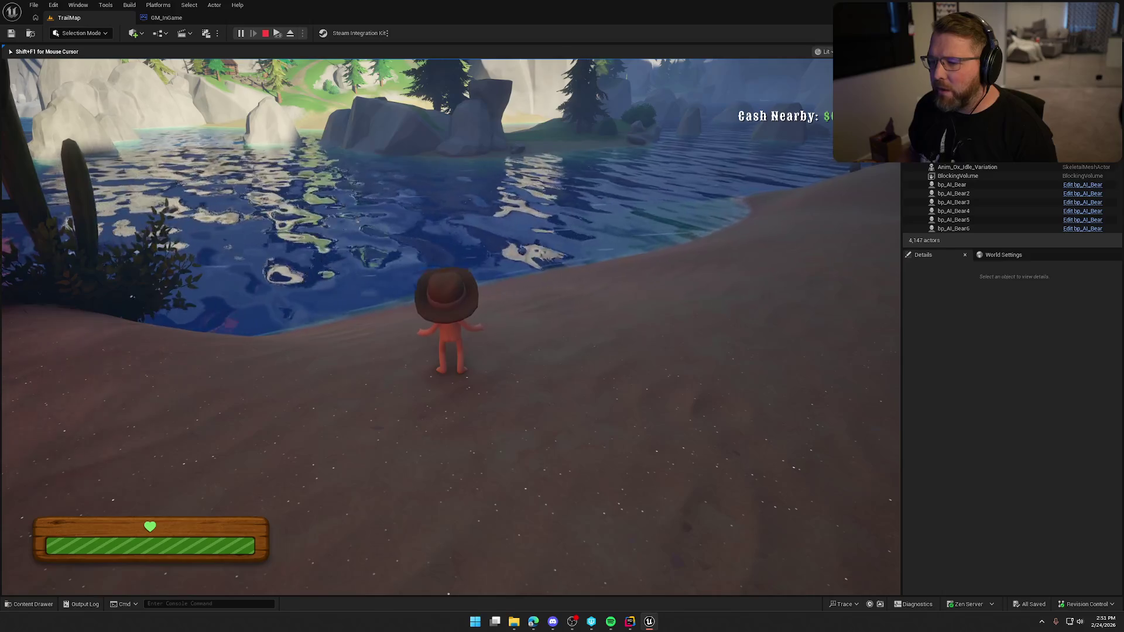
pyautogui.hotkey('shift', 'w')
pyautogui.press('w')
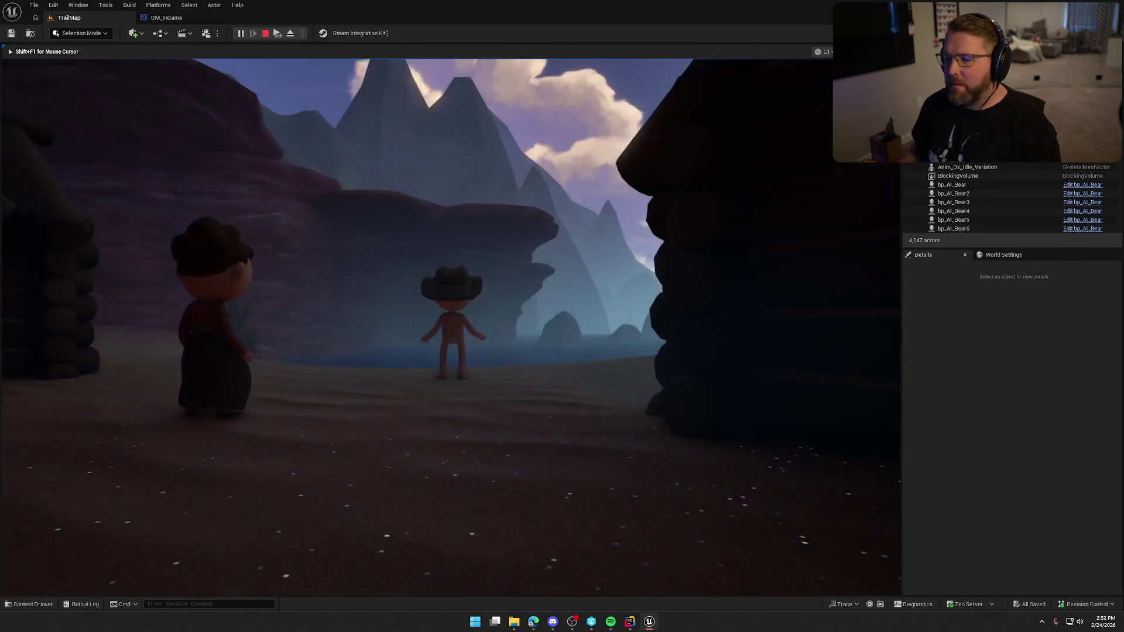
# Step: Sprint back toward the lake, then stop the play session with Esc
pyautogui.press('shift')
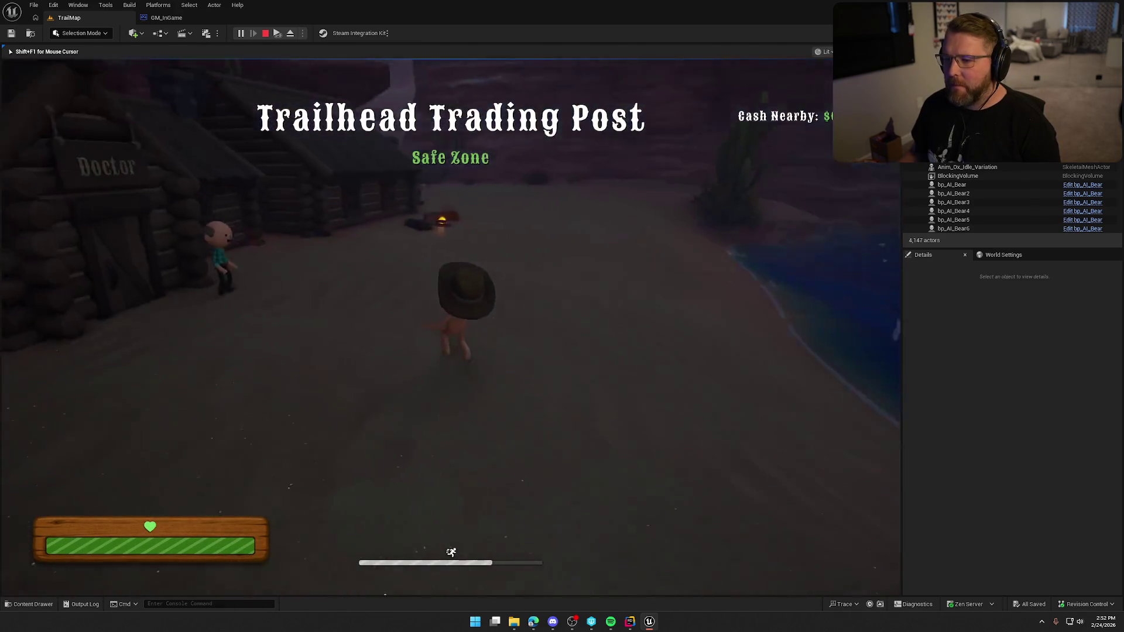
pyautogui.press('w')
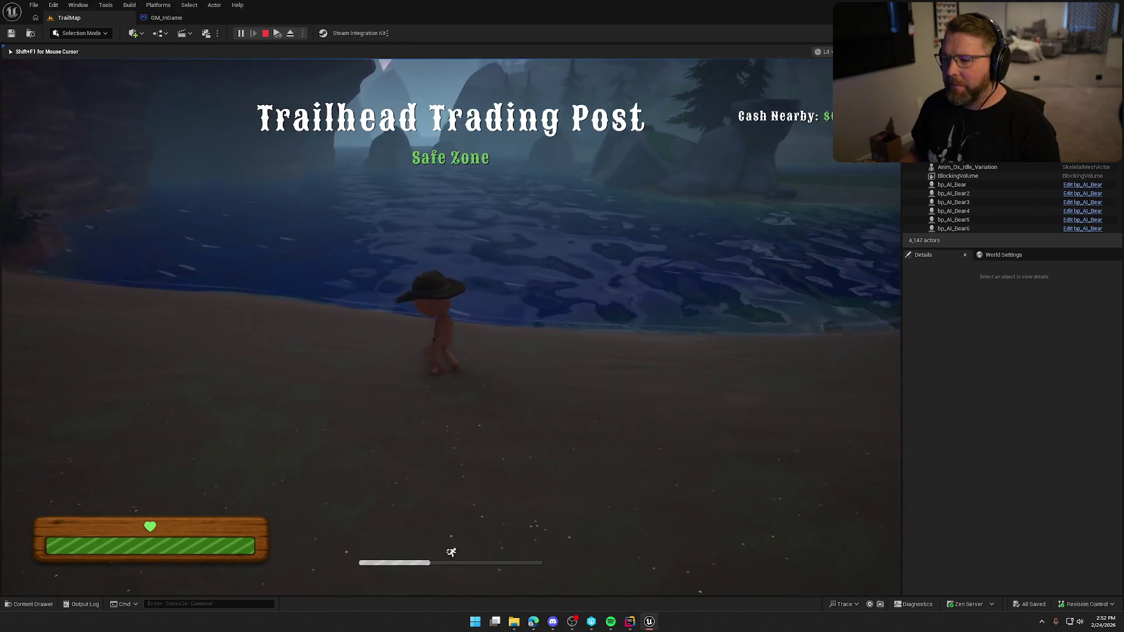
pyautogui.press('Escape')
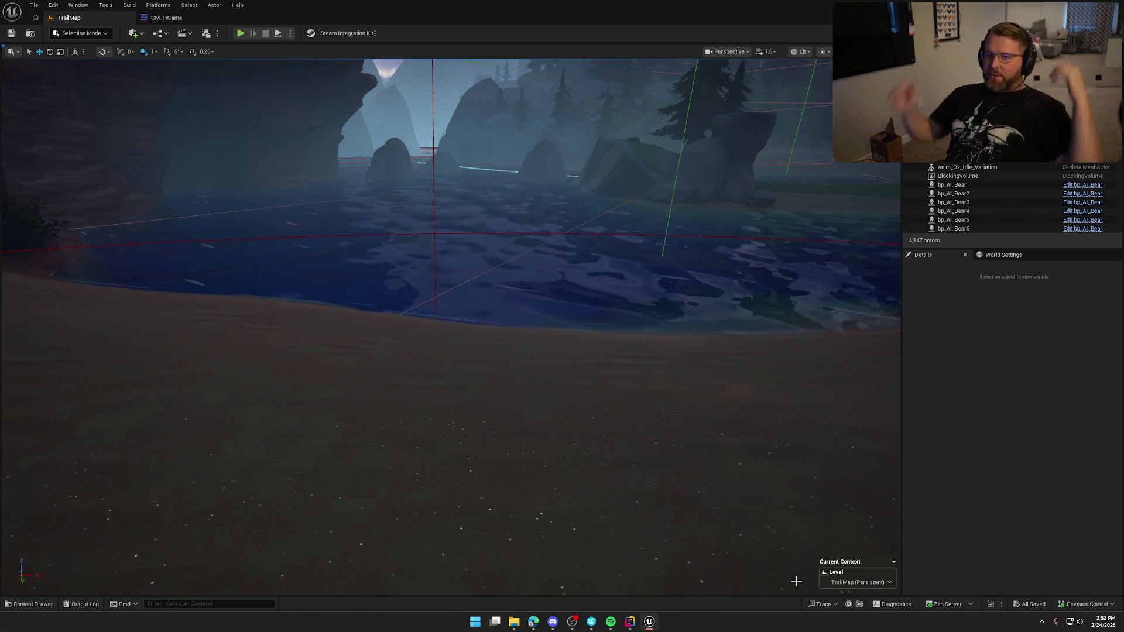
# Step: Bring GM_InGame's spawn logic into view, checking LocalInstanceSystem.h in Rider on the way
pyautogui.click(165, 18)
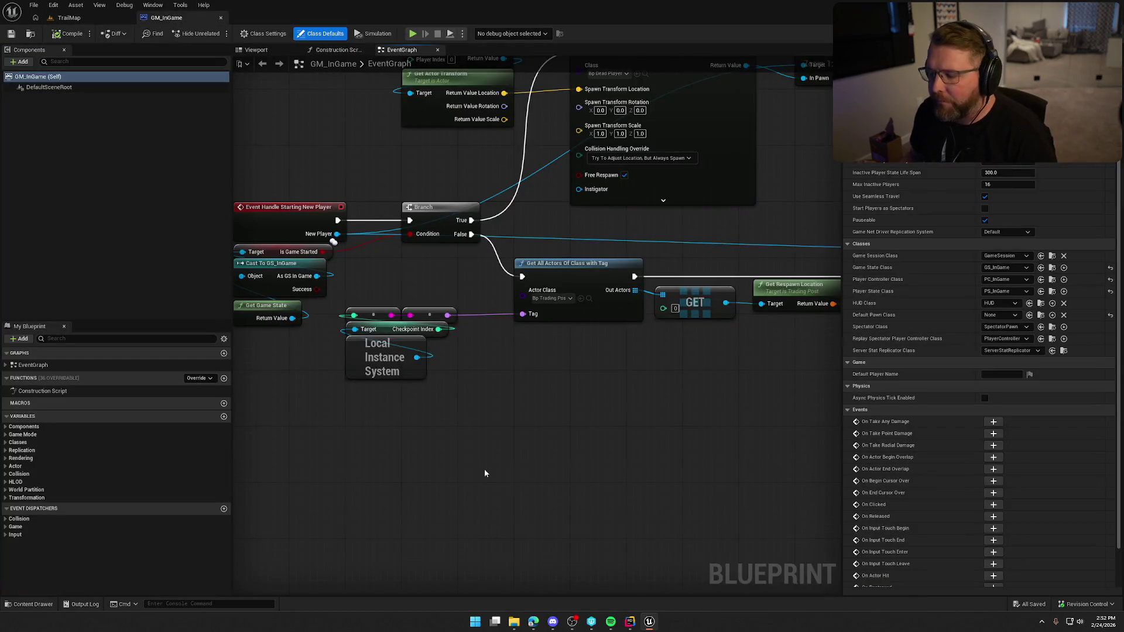
pyautogui.moveTo(483, 470); pyautogui.dragTo(564, 409)
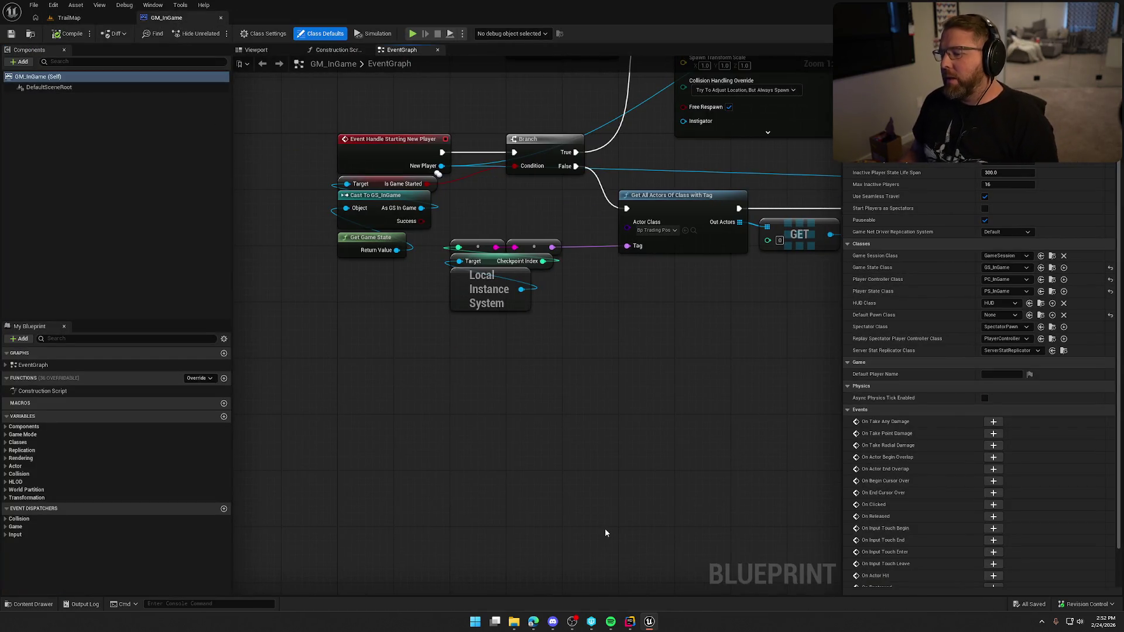
pyautogui.click(629, 620)
pyautogui.click(64, 28)
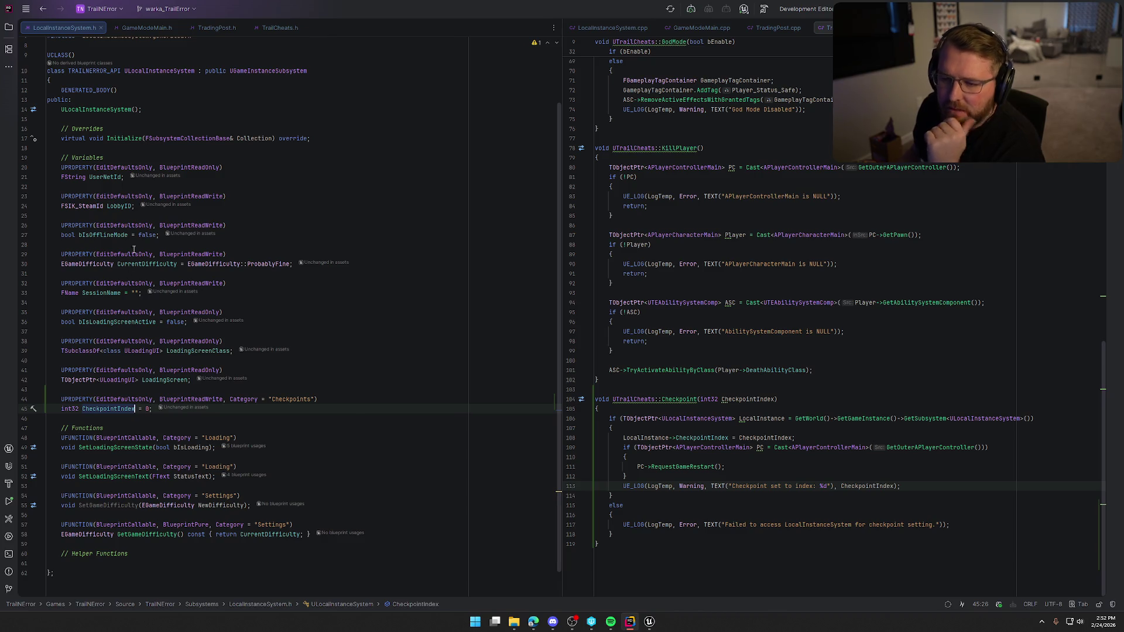
pyautogui.hotkey('alt', 'Tab')
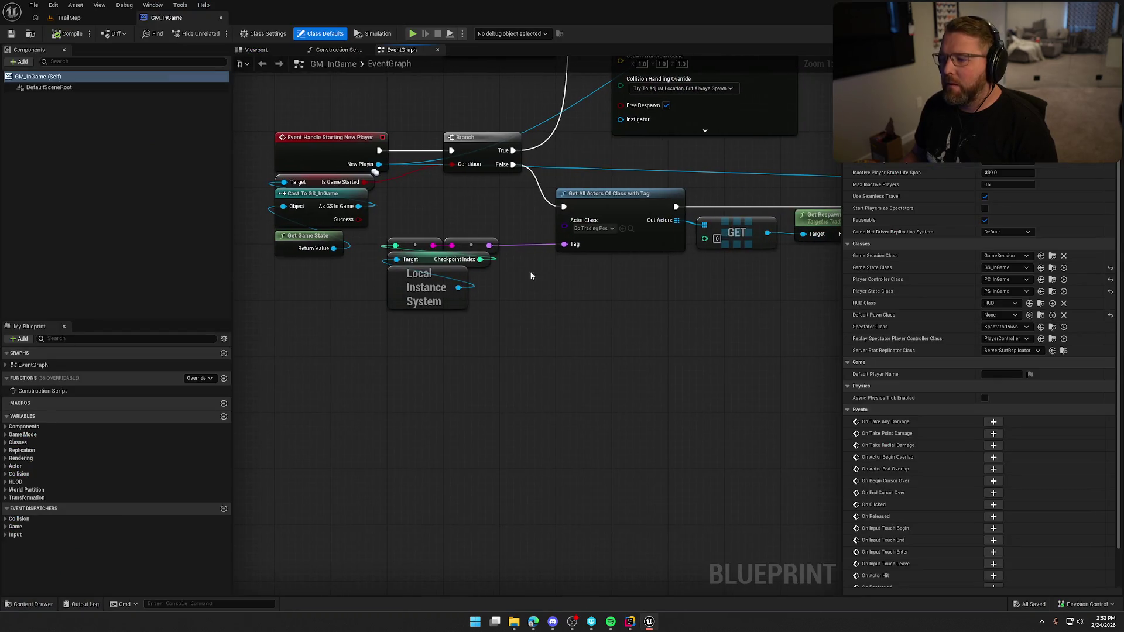
# Step: Add a Select node off the Tag pin and arrange it beside the Local Instance System nodes
pyautogui.moveTo(575, 244)
pyautogui.mouseDown()
pyautogui.moveTo(556, 282)
pyautogui.moveTo(623, 264)
pyautogui.mouseUp()
pyautogui.write('select')
pyautogui.click(610, 440)
pyautogui.moveTo(486, 334)
pyautogui.mouseDown()
pyautogui.moveTo(409, 280)
pyautogui.moveTo(299, 310)
pyautogui.mouseUp()
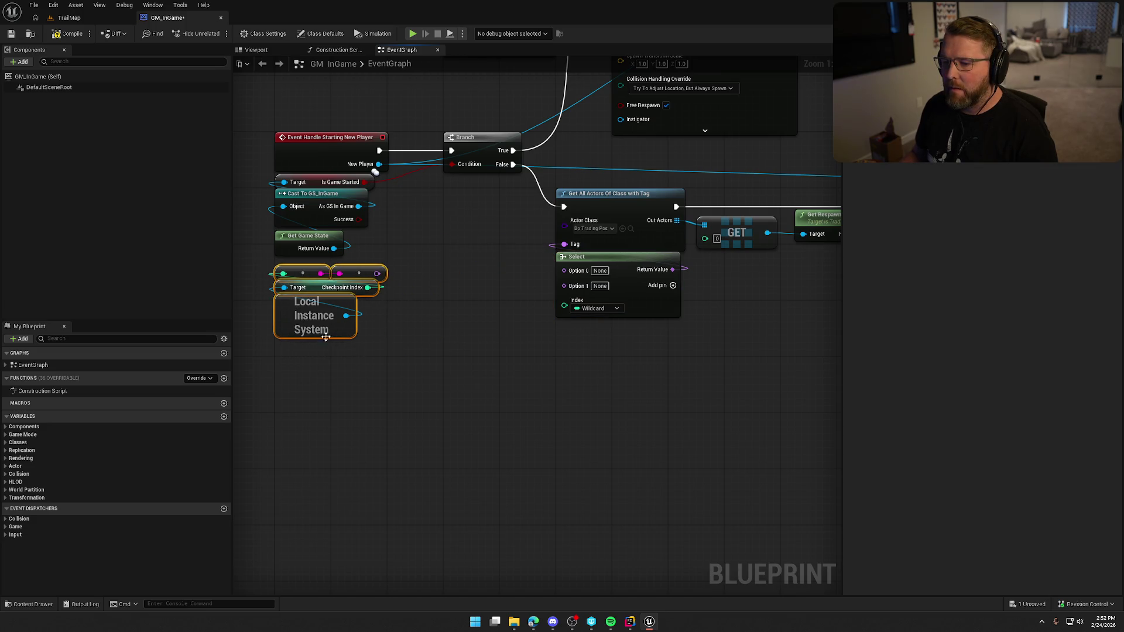
pyautogui.moveTo(418, 369); pyautogui.dragTo(484, 346)
# Step: Add a Current Difficulty getter from Local Instance System and wire it into the Select index
pyautogui.moveTo(411, 292); pyautogui.dragTo(449, 308)
pyautogui.write('difficulty')
pyautogui.press('Return')
pyautogui.rightClick(526, 337)
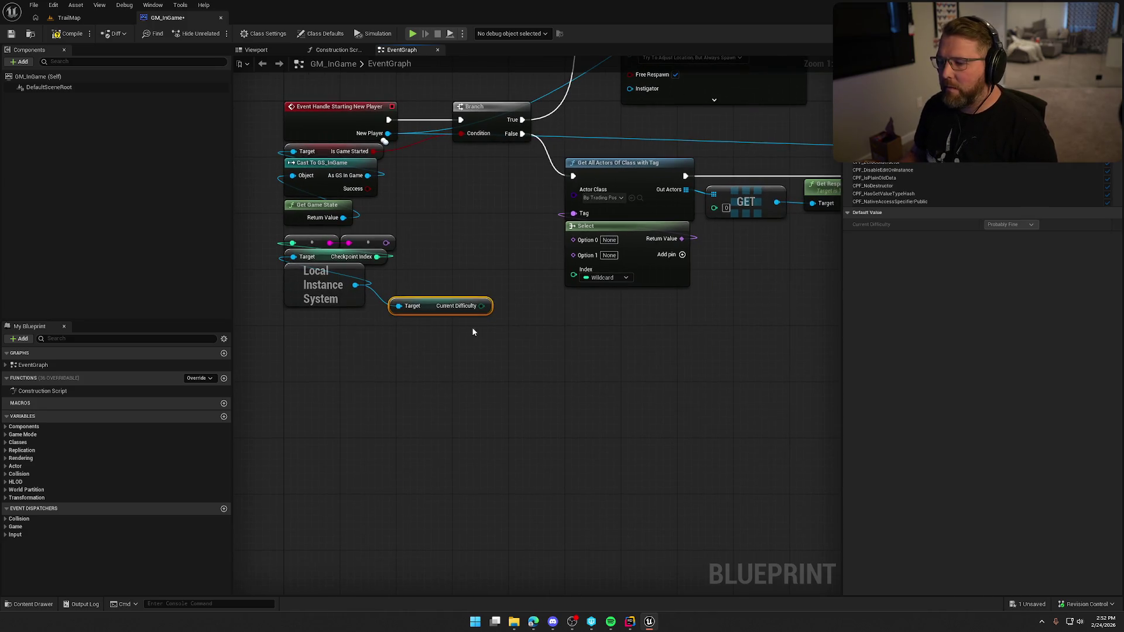
pyautogui.moveTo(481, 305); pyautogui.dragTo(572, 297)
pyautogui.moveTo(430, 308); pyautogui.dragTo(437, 300)
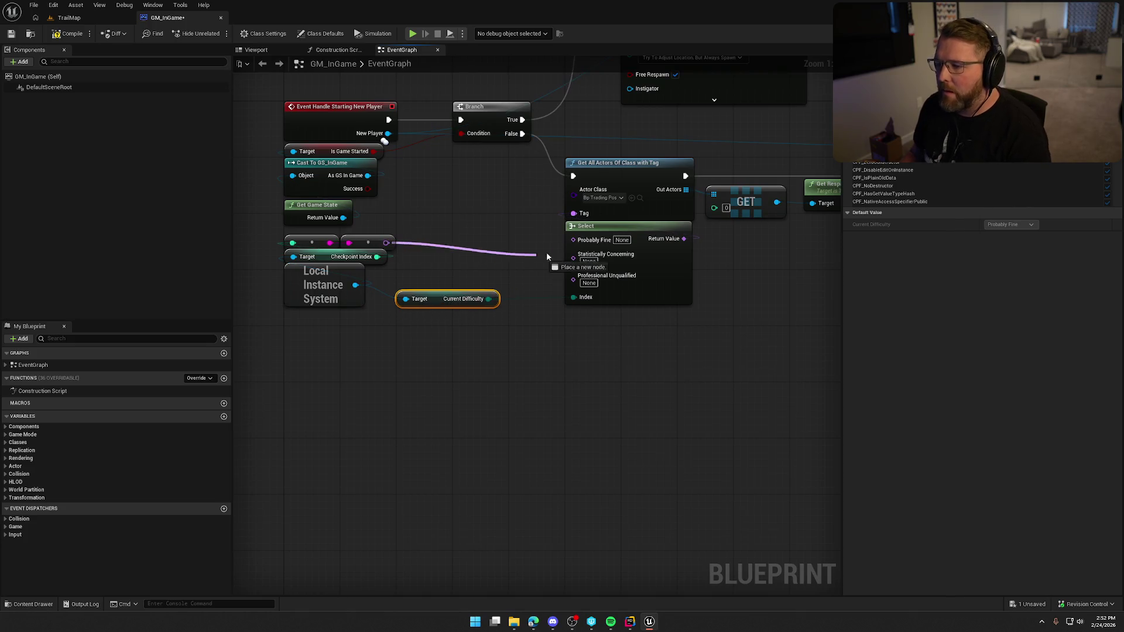
# Step: Wire the tag value into the Probably Fine and Statistically Concerning options and tidy the getter's position
pyautogui.moveTo(384, 241); pyautogui.dragTo(572, 238)
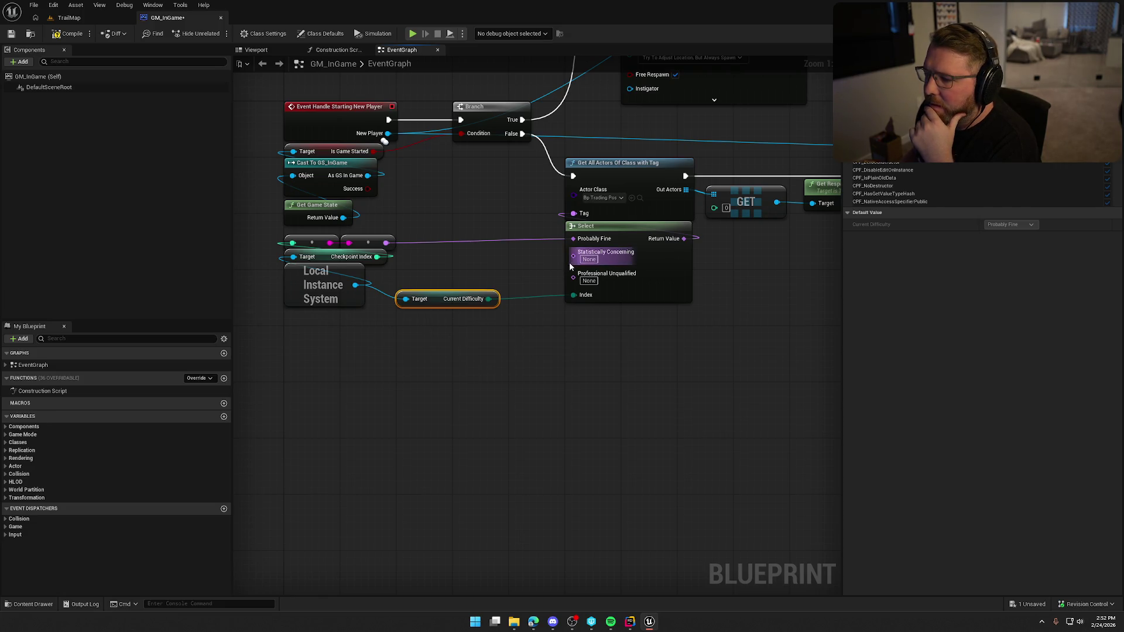
pyautogui.moveTo(386, 242); pyautogui.dragTo(572, 251)
pyautogui.click(550, 338)
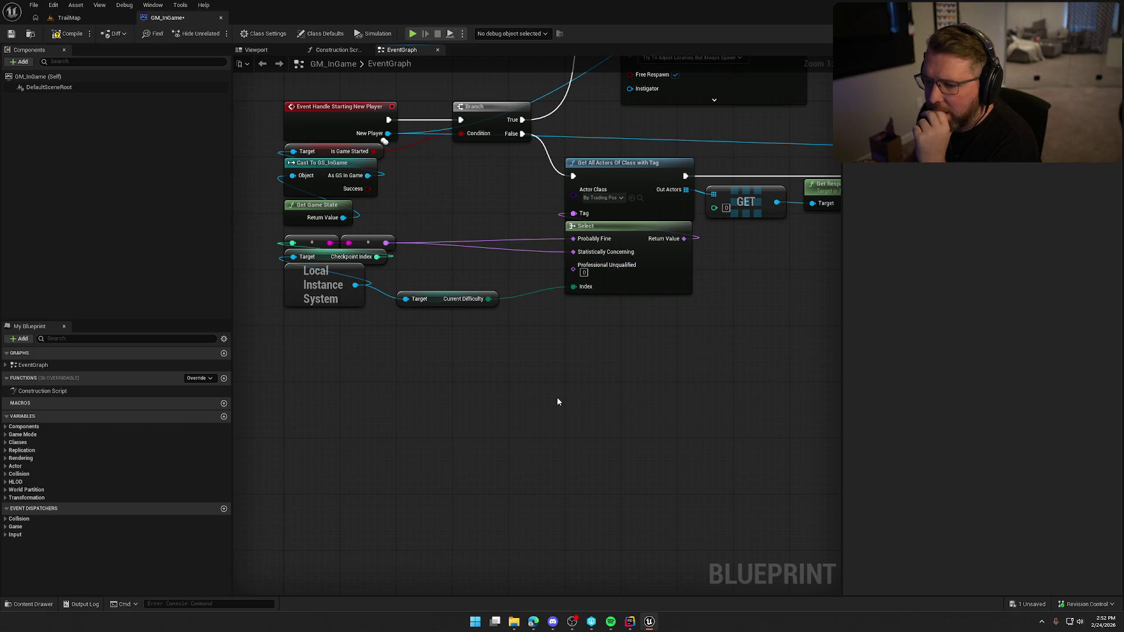
pyautogui.moveTo(446, 301); pyautogui.dragTo(445, 295)
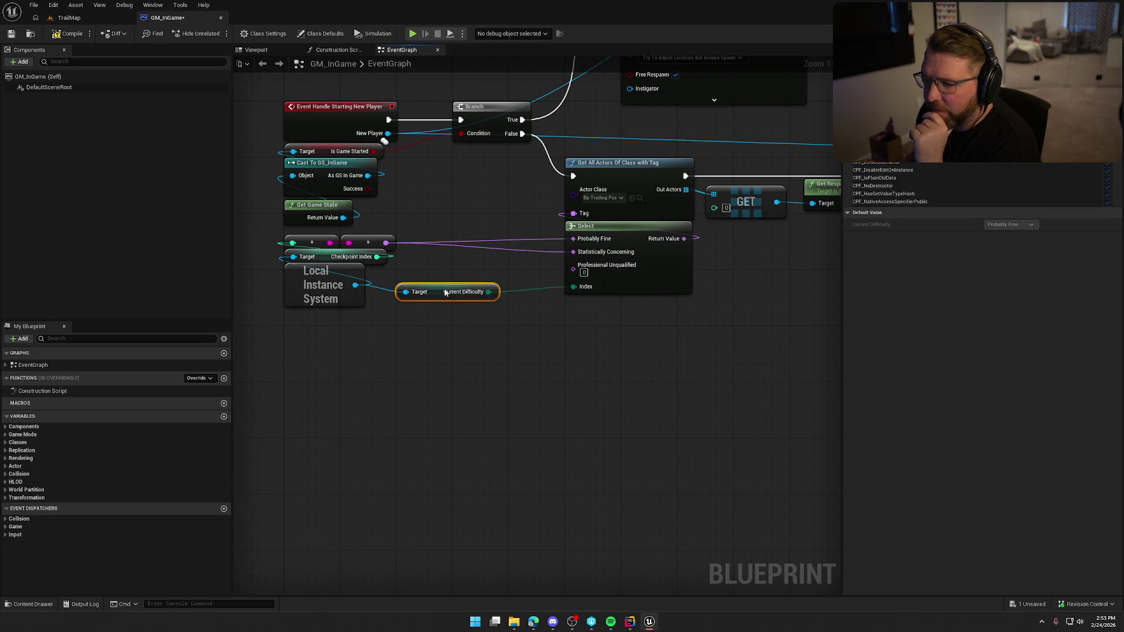
pyautogui.click(470, 339)
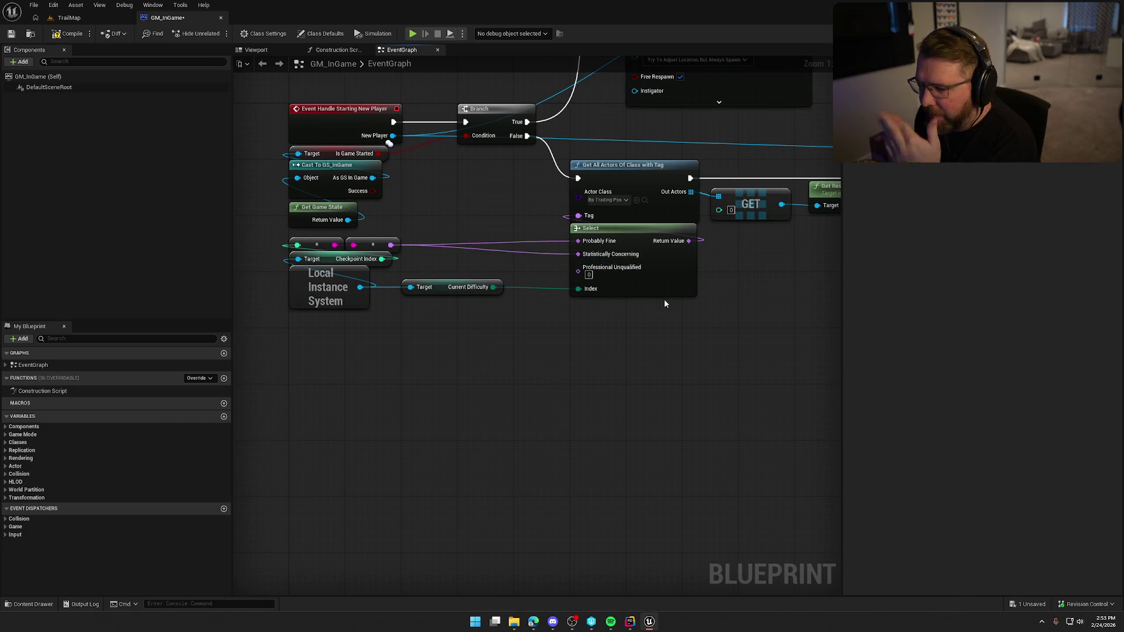
pyautogui.moveTo(446, 288); pyautogui.dragTo(450, 314)
pyautogui.click(452, 280)
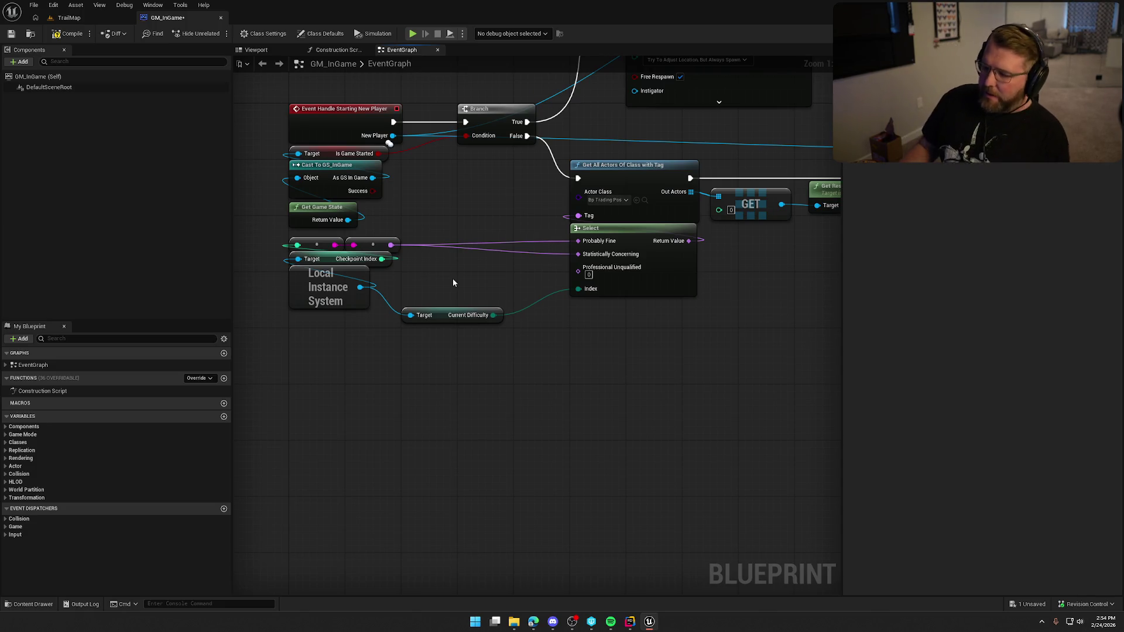
# Step: Switch from the Blueprint to Rider showing LocalInstanceSystem.h and TrailCheats
pyautogui.click(630, 622)
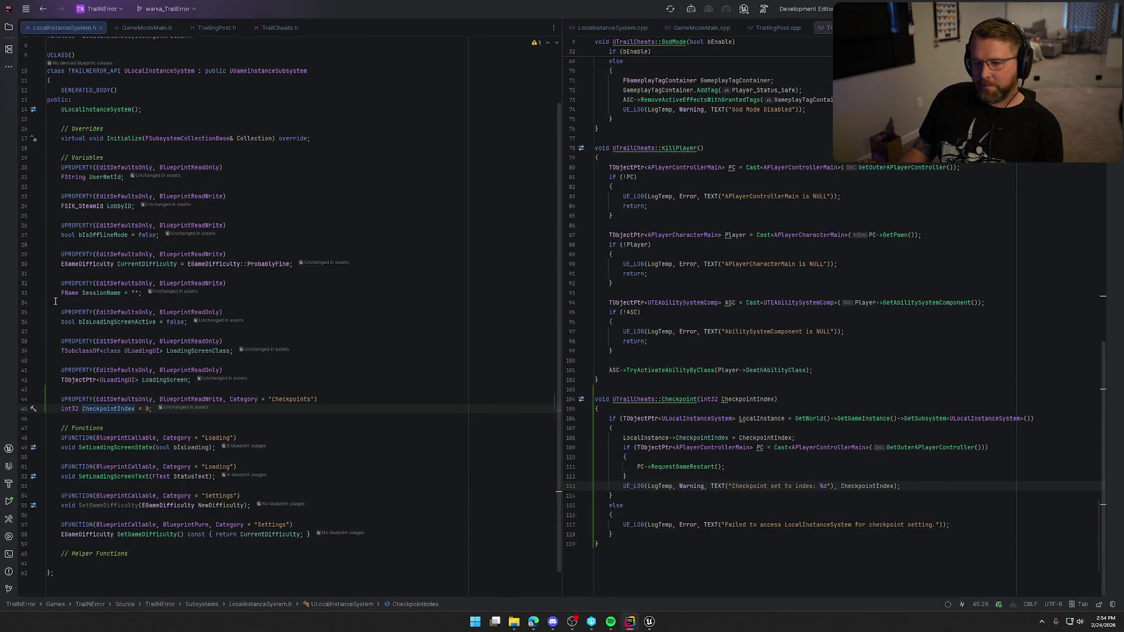
# Step: Declare UPROPERTY int32 GroupRespawnCounter = 0 below CurrentDifficulty, then view TradingPost.cpp
pyautogui.click(276, 264)
pyautogui.press('End')
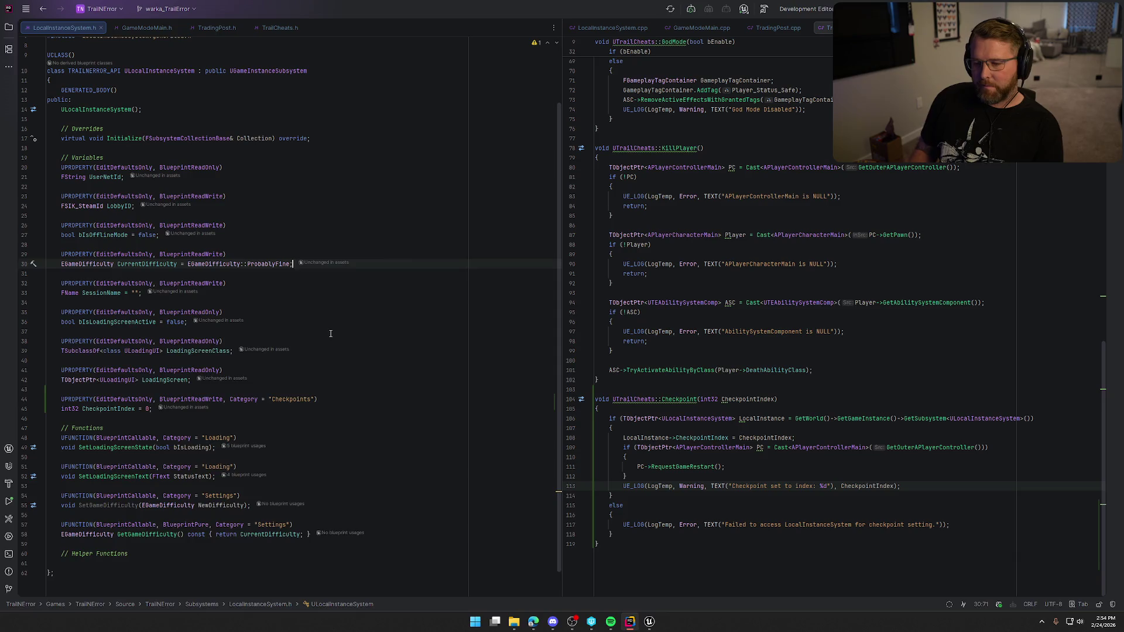
pyautogui.press('Return')
pyautogui.press('Return')
pyautogui.write('UPR')
pyautogui.press('Return')
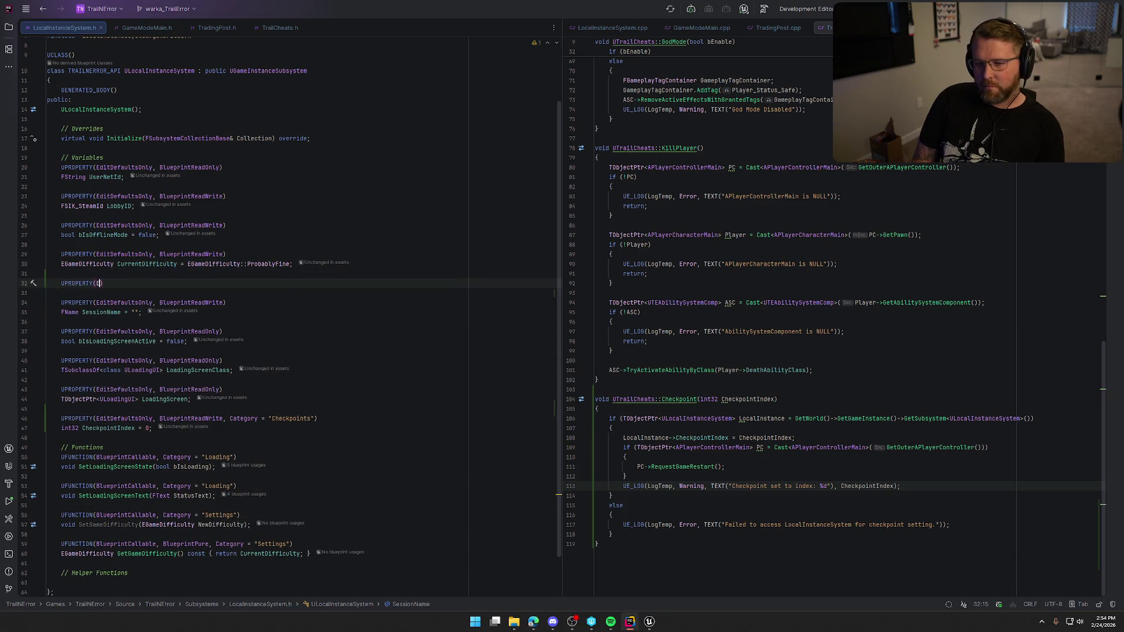
pyautogui.write('(EditDefaultsOnly, BlueprintReadWrite')
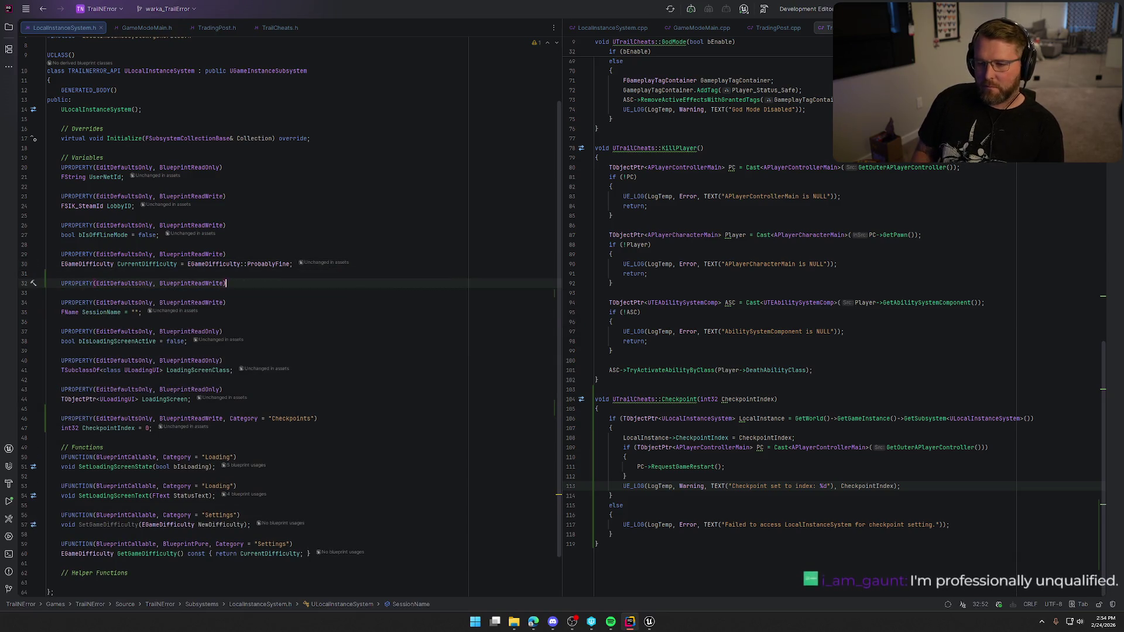
pyautogui.press('Return')
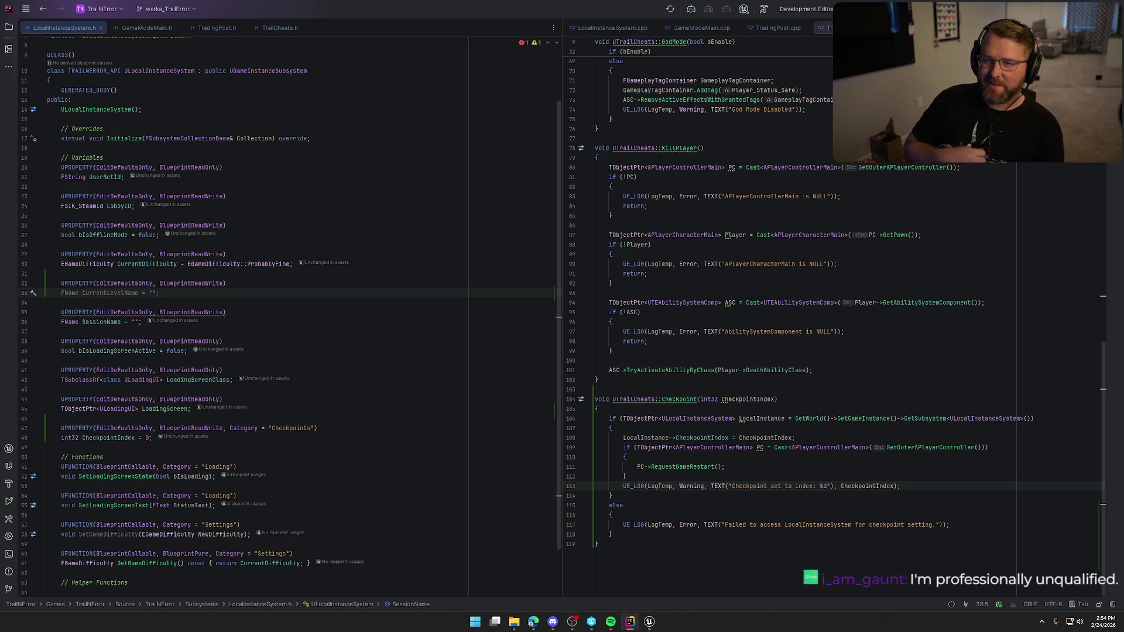
pyautogui.write('int32 ')
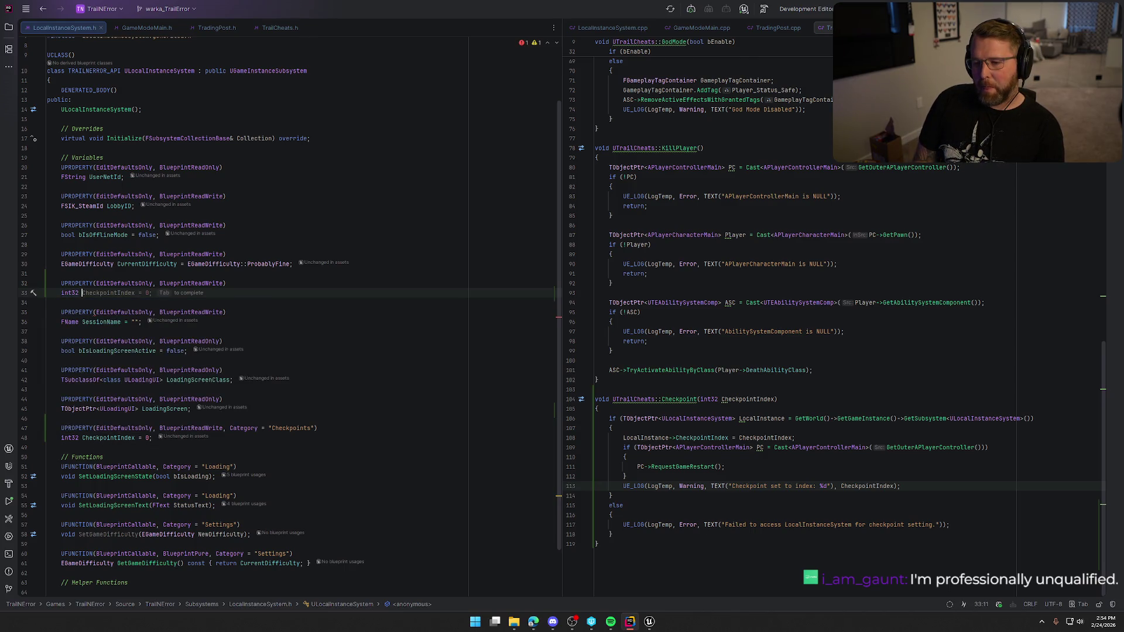
pyautogui.write('RespawnCounjt')
pyautogui.press('BackSpace')
pyautogui.press('BackSpace')
pyautogui.press('BackSpace')
pyautogui.press('BackSpace')
pyautogui.press('BackSpace')
pyautogui.press('BackSpace')
pyautogui.press('BackSpace')
pyautogui.press('BackSpace')
pyautogui.press('BackSpace')
pyautogui.press('BackSpace')
pyautogui.press('BackSpace')
pyautogui.press('BackSpace')
pyautogui.write('GroupRespawn')
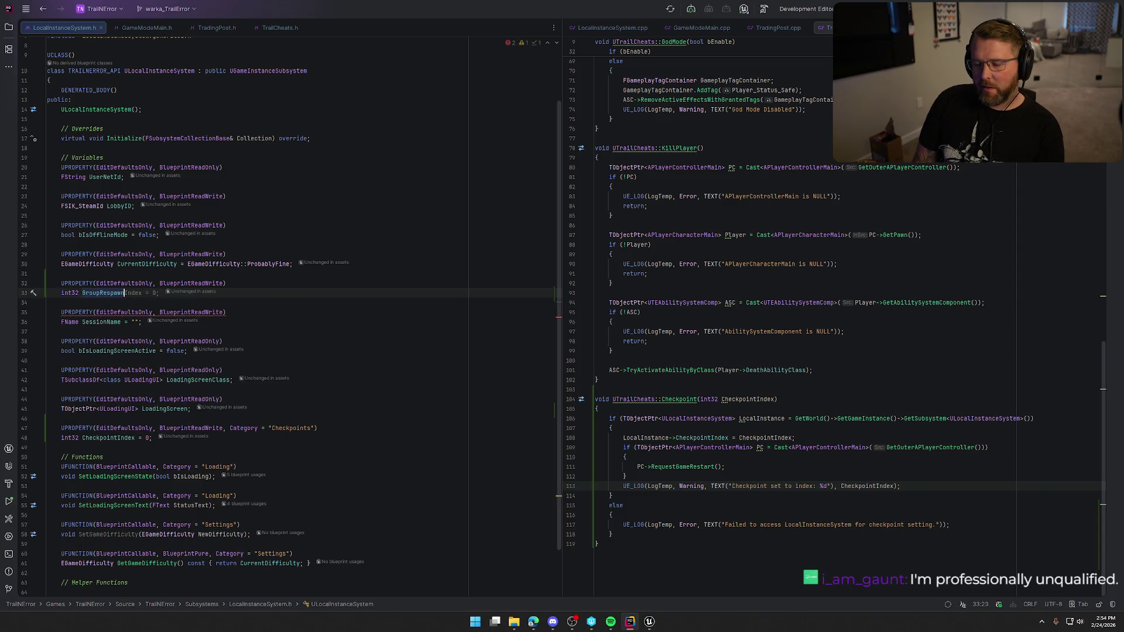
pyautogui.write('Counter')
pyautogui.press('Tab')
pyautogui.write(';')
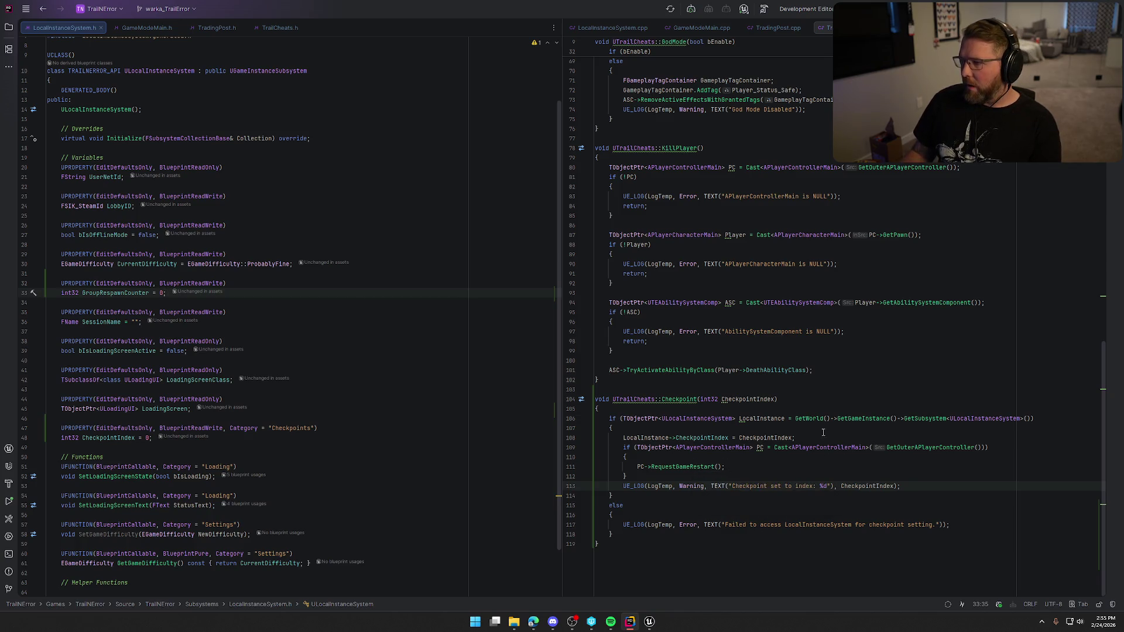
pyautogui.click(770, 27)
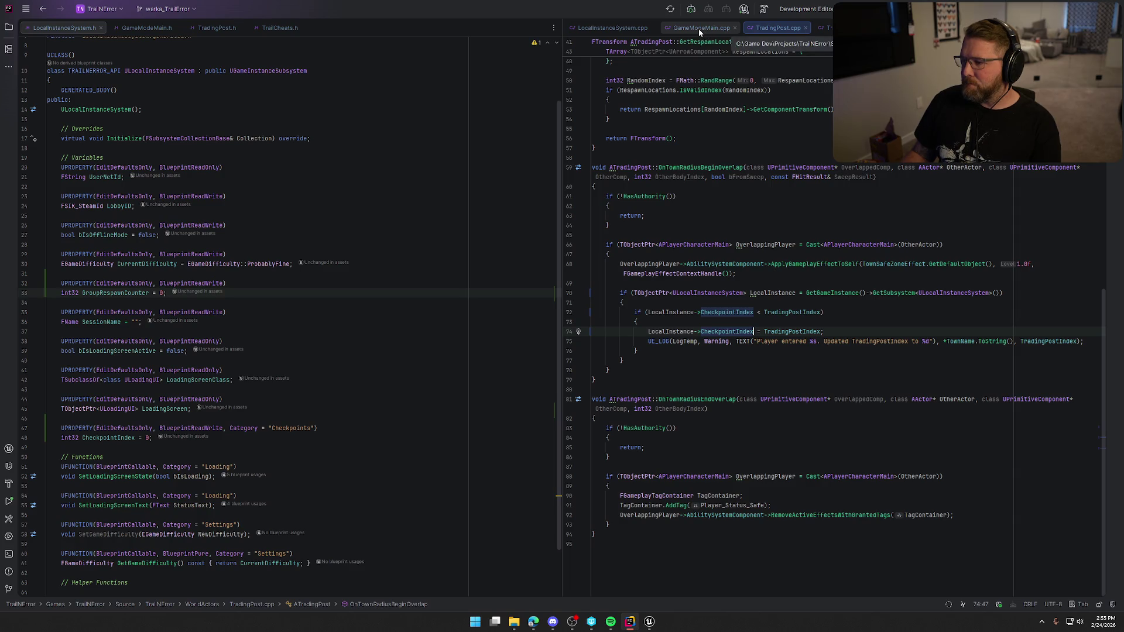
# Step: Follow RequestGameRestart through Server_RestartGame to its implementation in GameStateMain.cpp
pyautogui.click(824, 27)
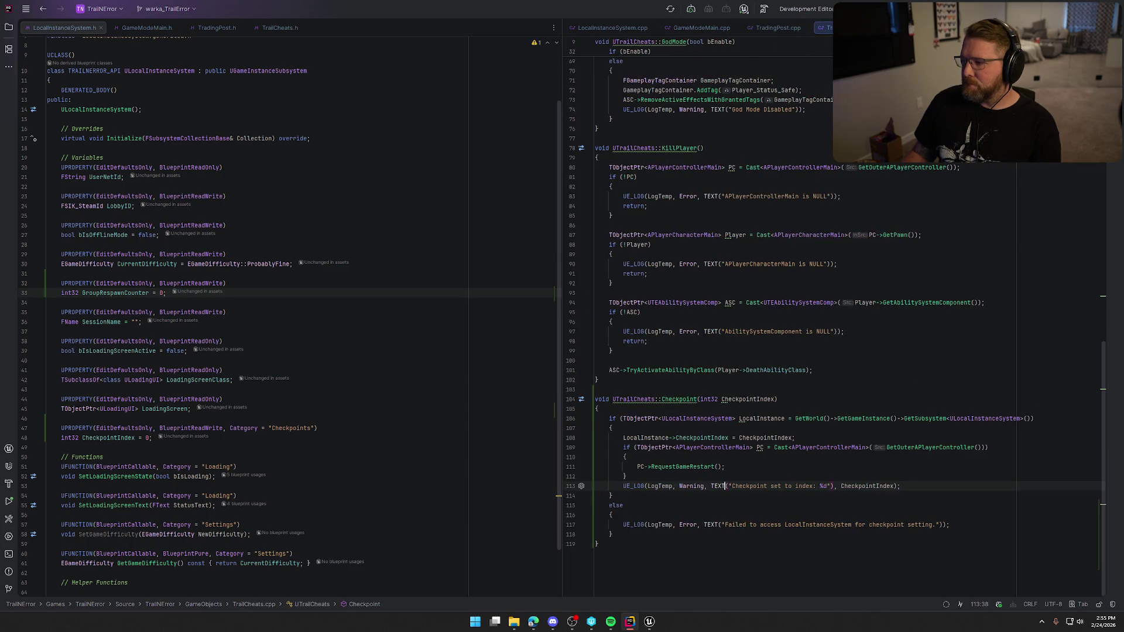
pyautogui.keyDown('ctrl'); pyautogui.click(681, 467); pyautogui.keyUp('ctrl')
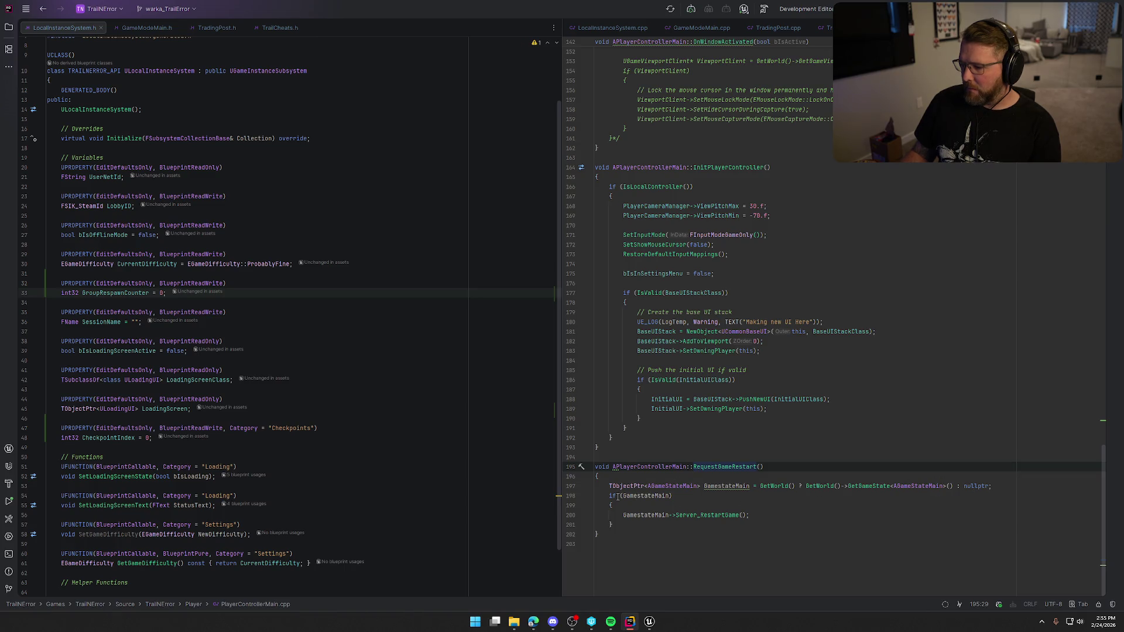
pyautogui.click(708, 514)
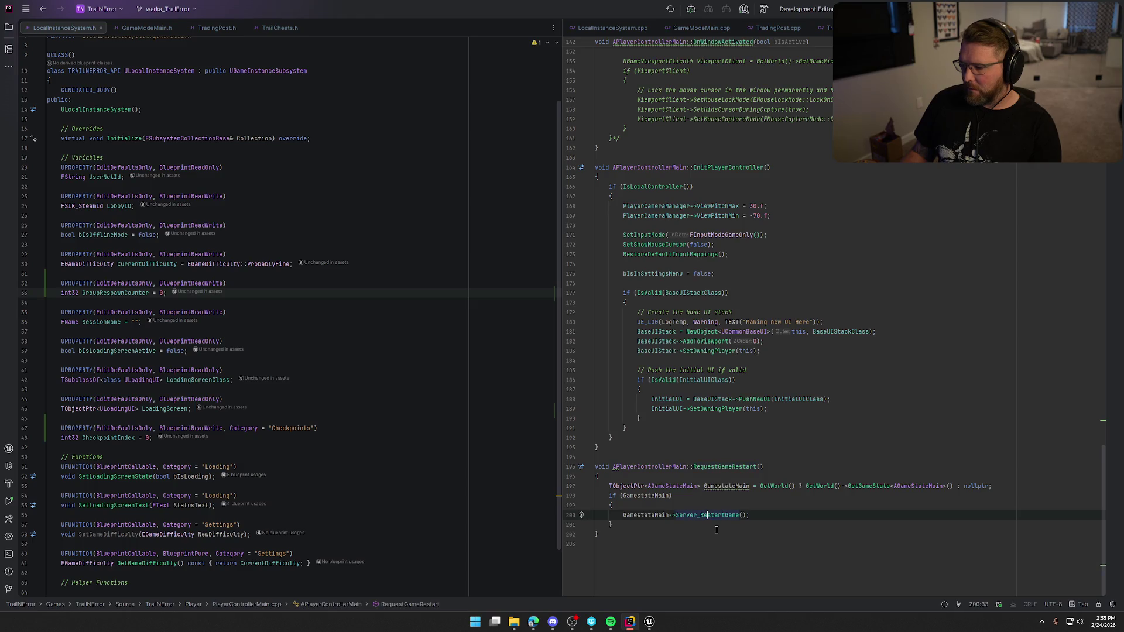
pyautogui.press('F12')
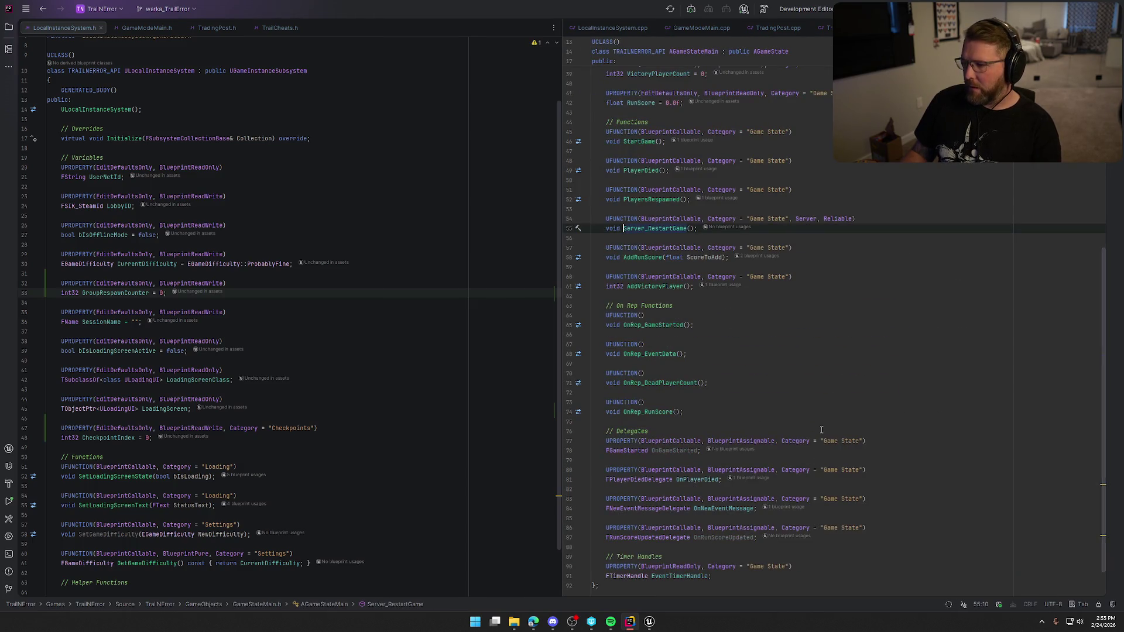
pyautogui.press('F12')
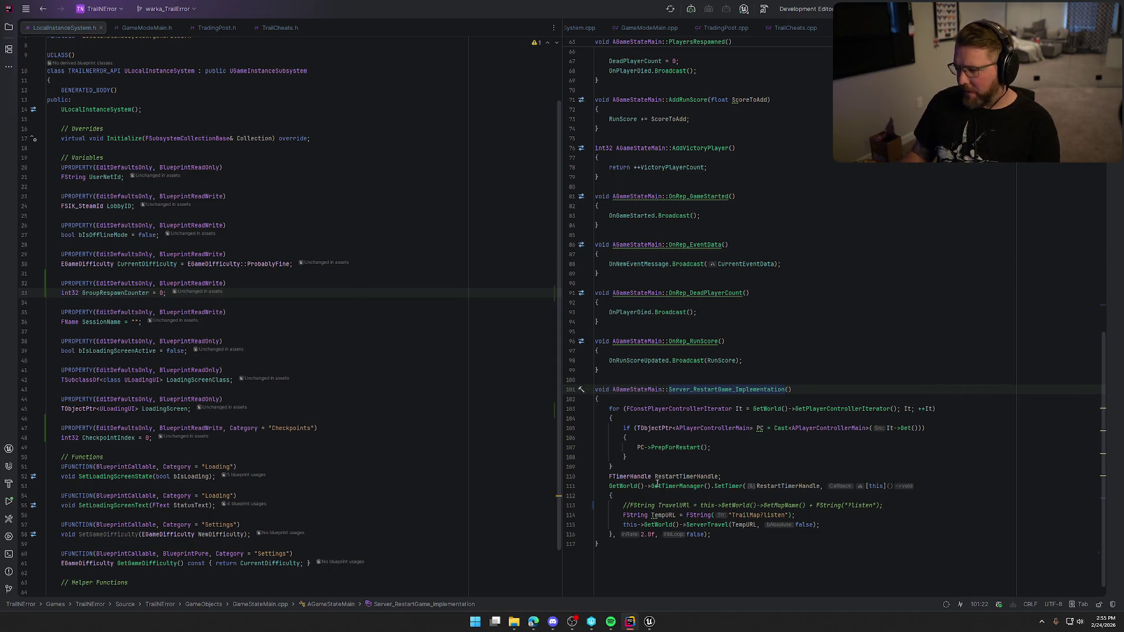
pyautogui.click(685, 466)
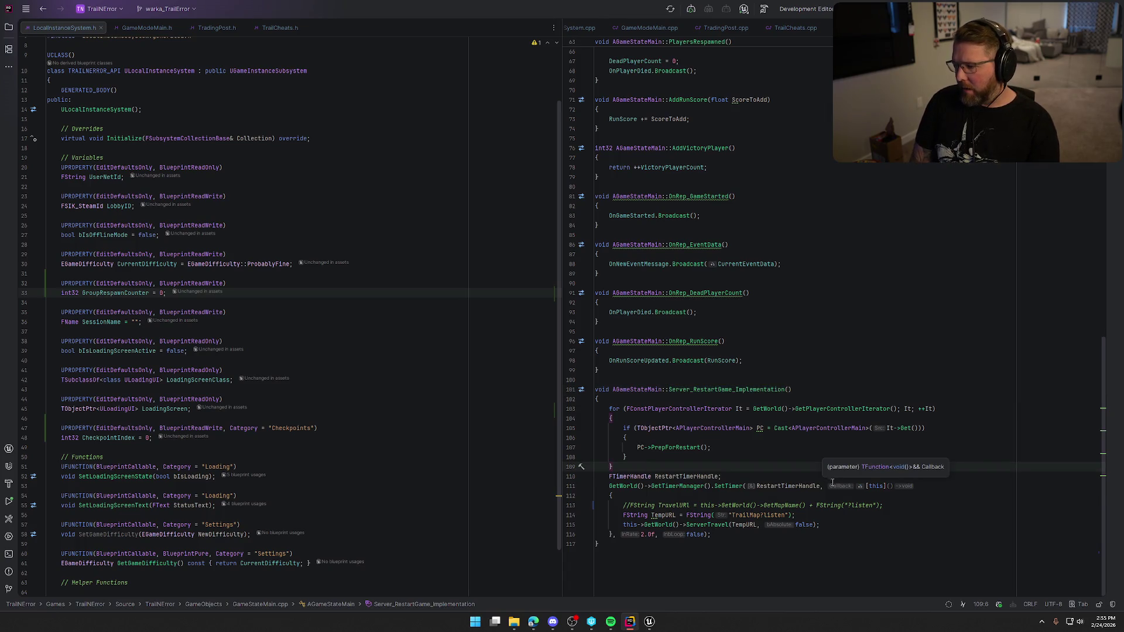
# Step: After the player loop, add an if block fetching ULocalInstanceSystem via GetSubsystem
pyautogui.press('Return')
pyautogui.press('Return')
pyautogui.press('Return')
pyautogui.press('Up')
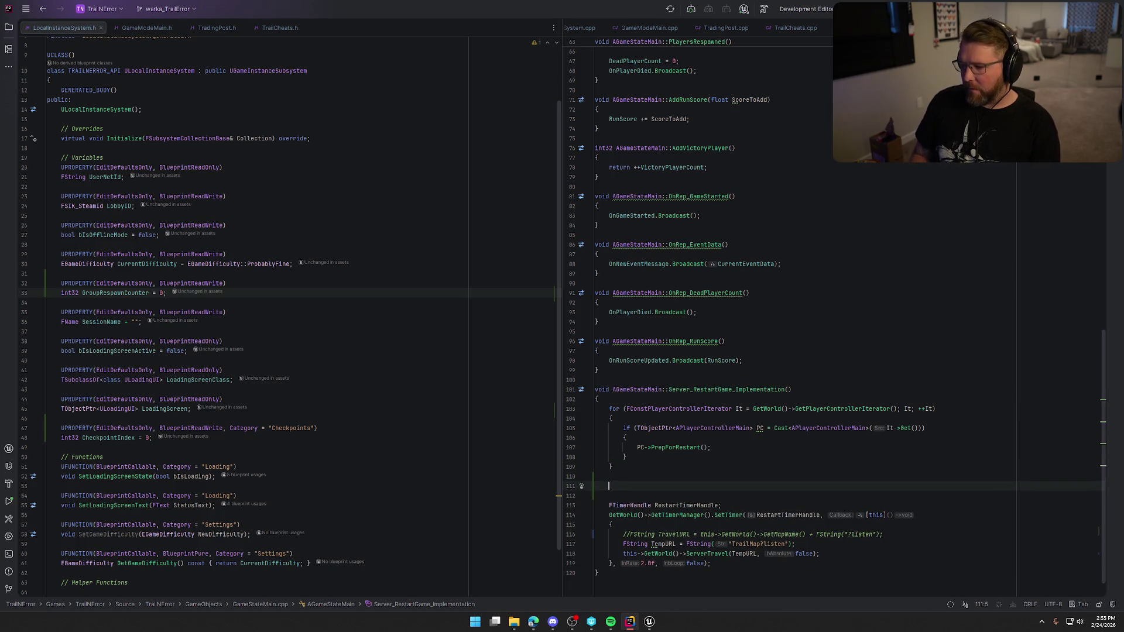
pyautogui.write('if (TObjectPtr')
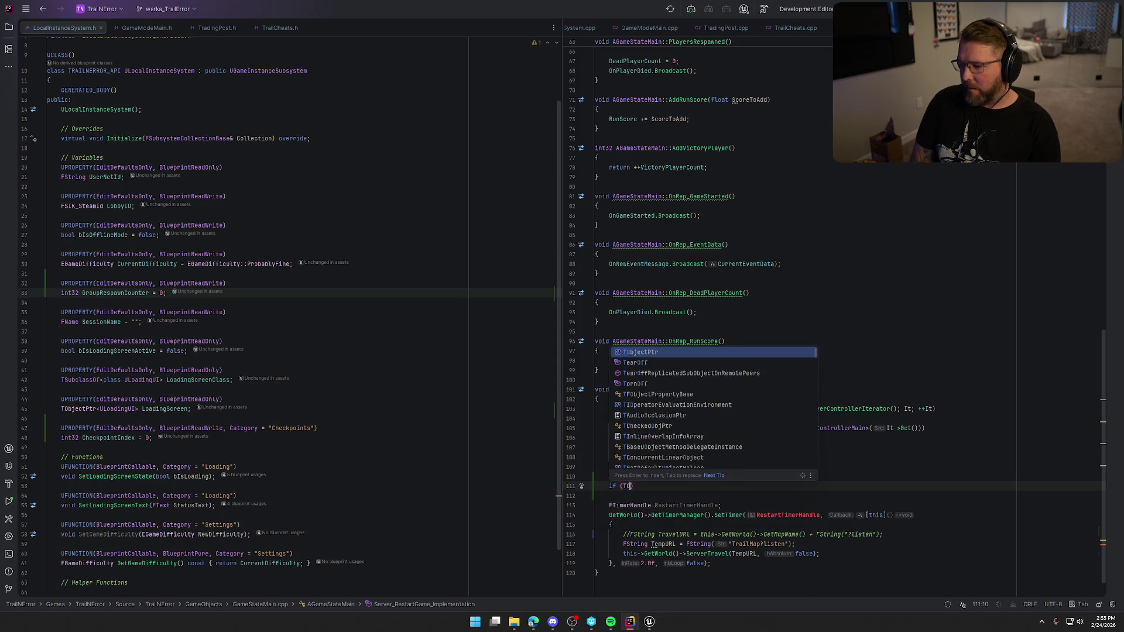
pyautogui.write('<ULocal>')
pyautogui.press('Return')
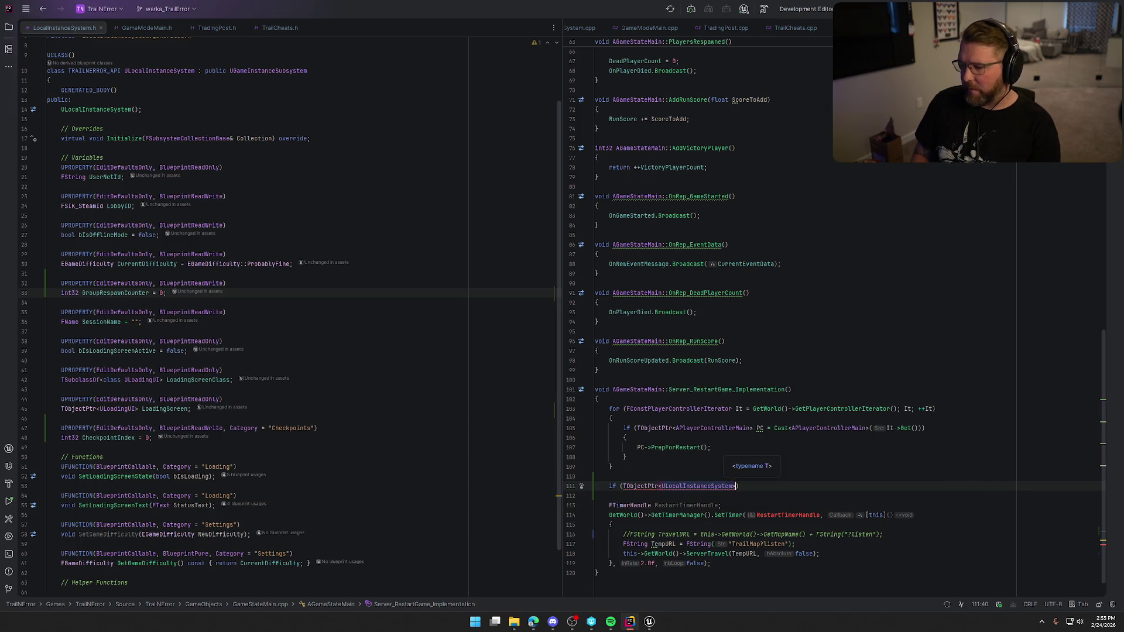
pyautogui.write('>')
pyautogui.press('Tab')
pyautogui.press('Up')
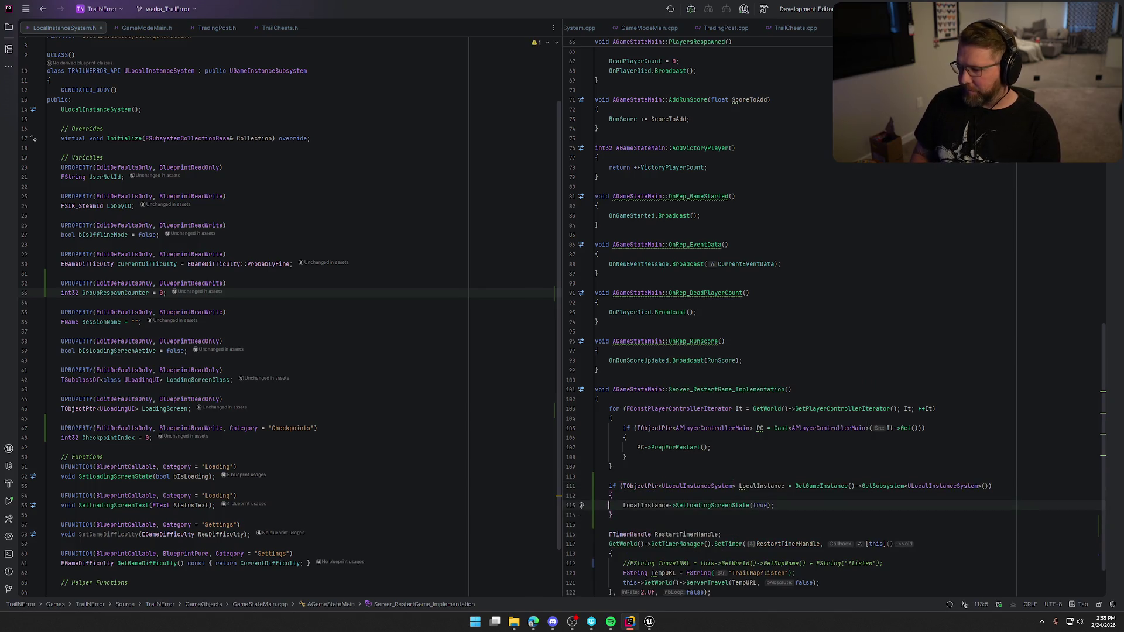
pyautogui.hotkey('ctrl', 'z')
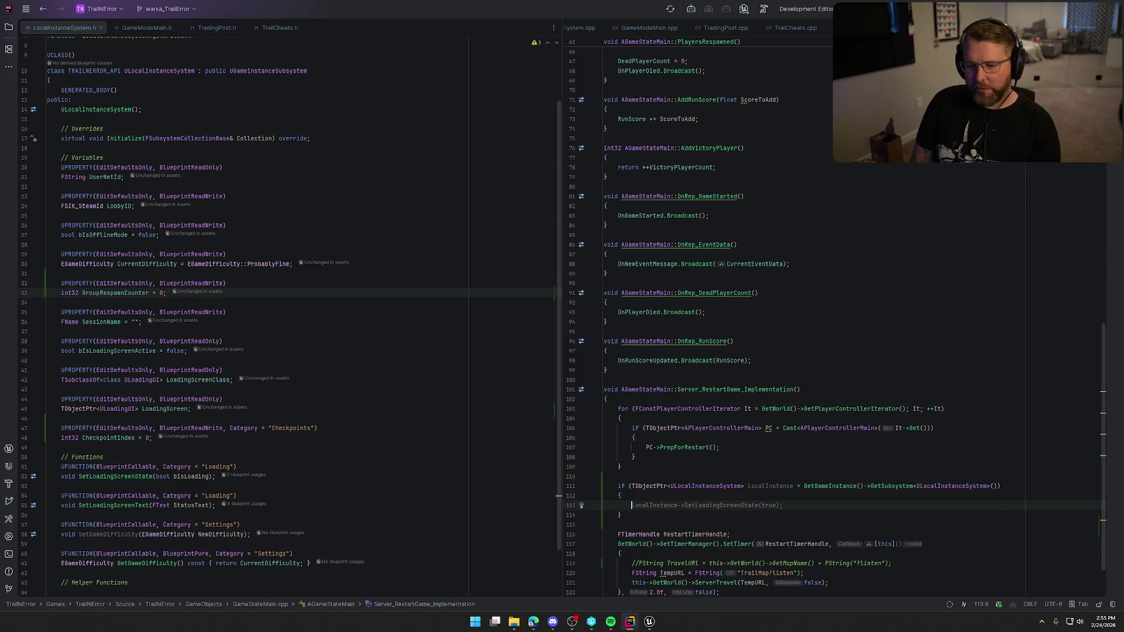
pyautogui.write('Loc')
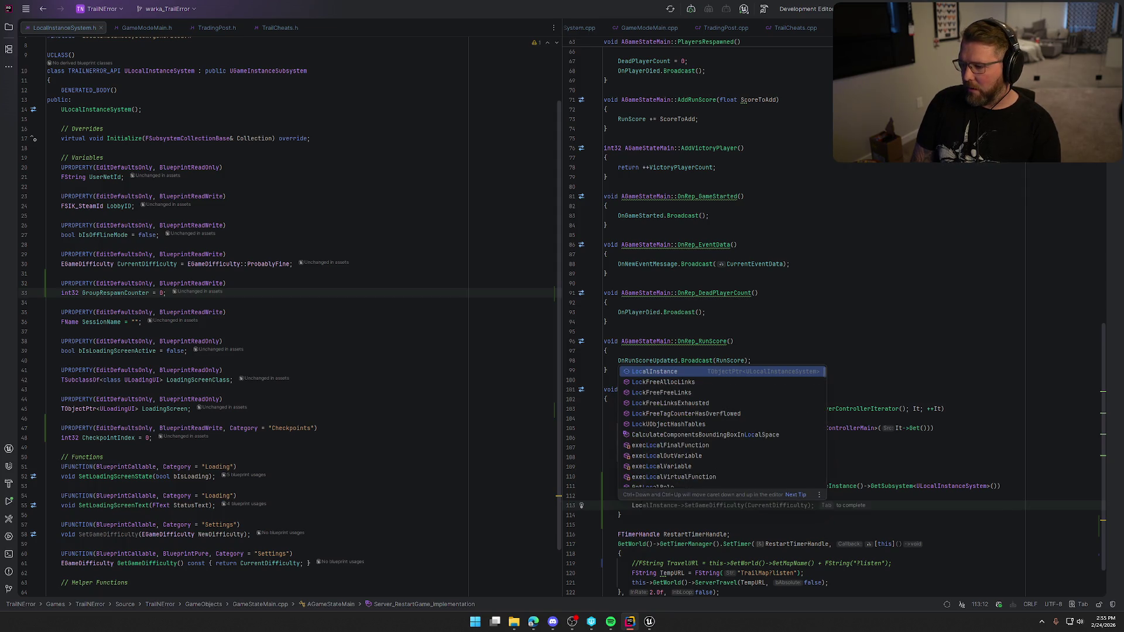
# Step: Increment LocalInstance->GroupRespawnCounter and start an if on CurrentDifficulty against ProbablyFine
pyautogui.press('Return')
pyautogui.write('-')
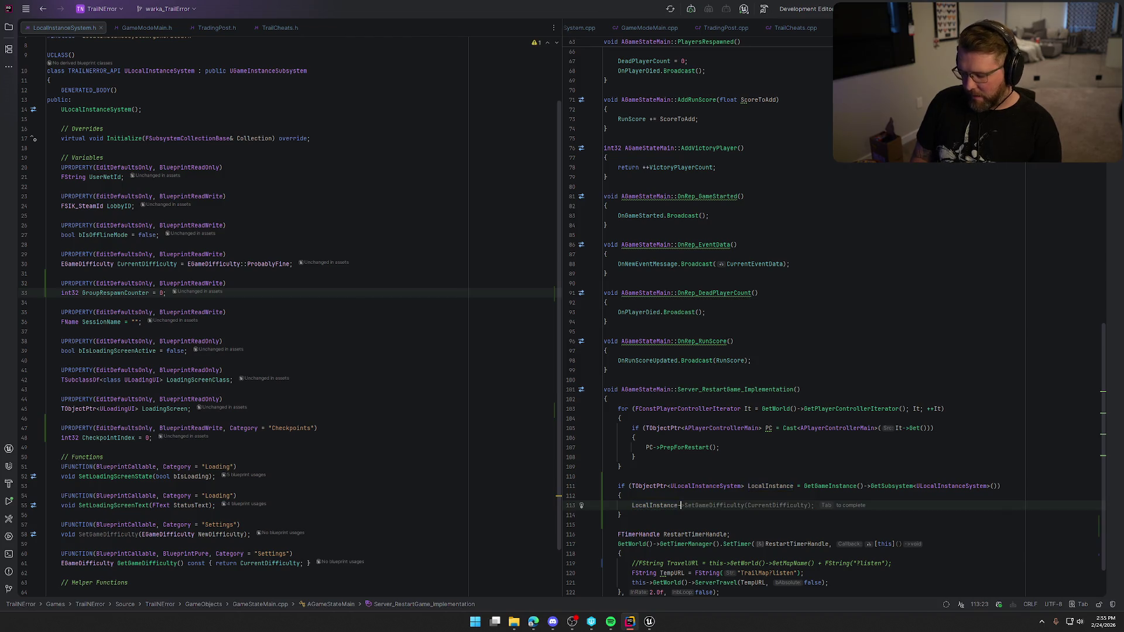
pyautogui.write('>Group')
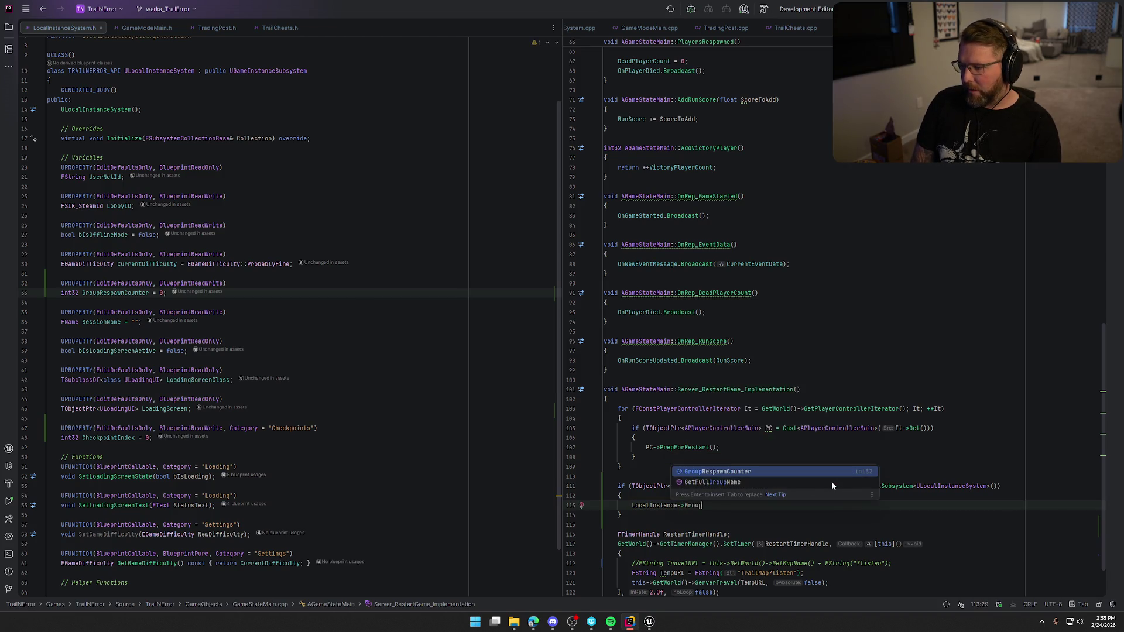
pyautogui.press('Return')
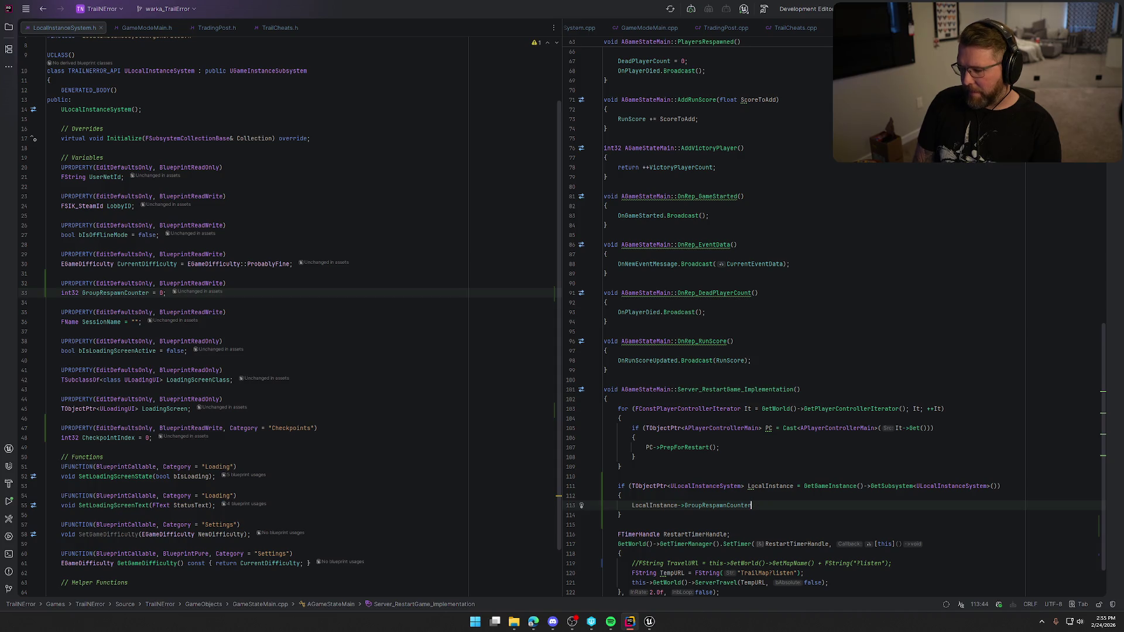
pyautogui.write('=')
pyautogui.press('BackSpace')
pyautogui.write('++;')
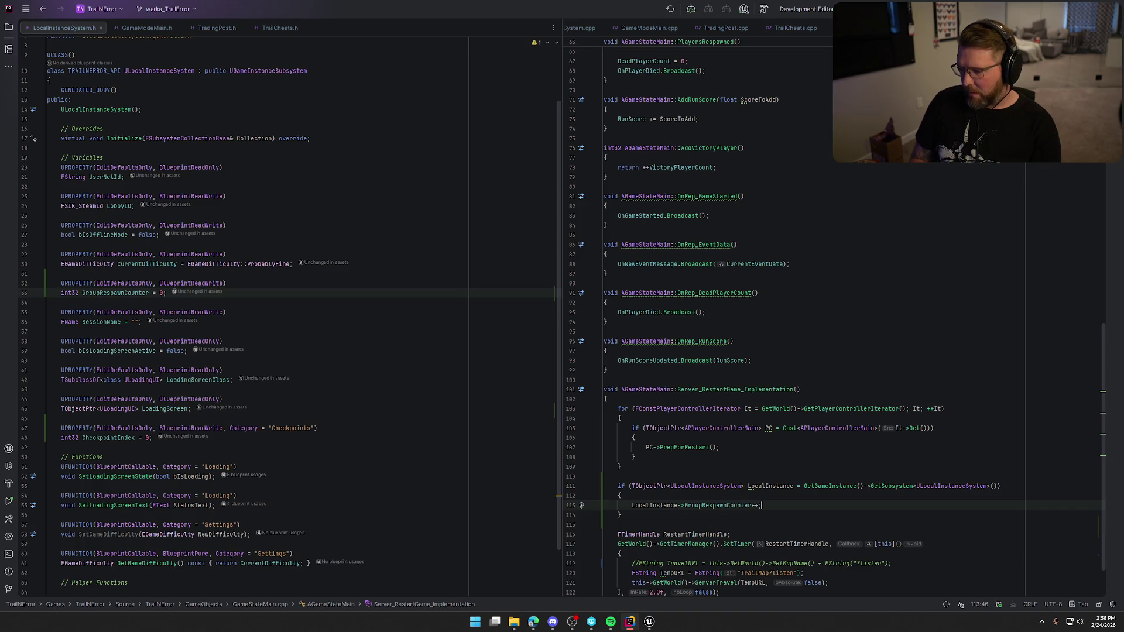
pyautogui.press('Return')
pyautogui.write('if')
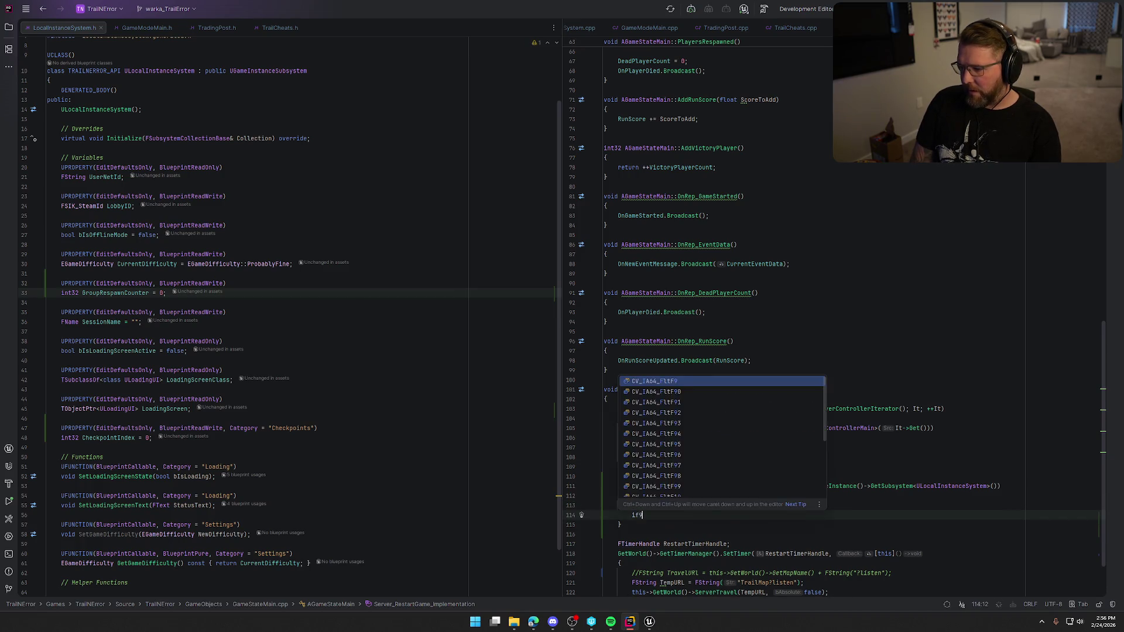
pyautogui.write(' (Loca')
pyautogui.press('Return')
pyautogui.write('->')
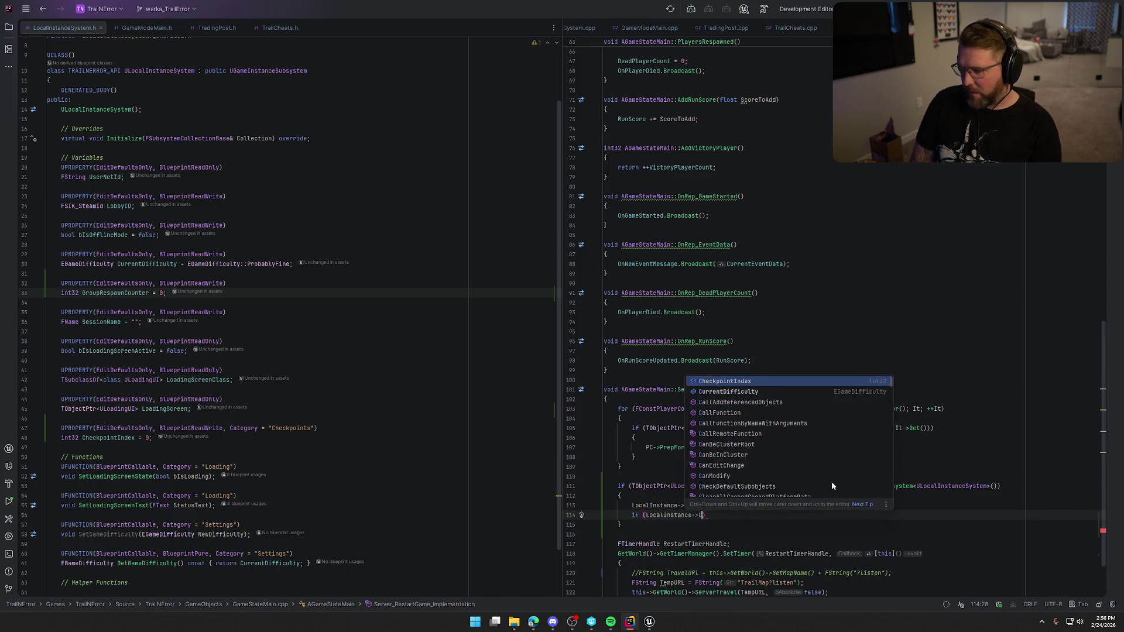
pyautogui.write('CurrentDifficulty == CurrentDifficulty')
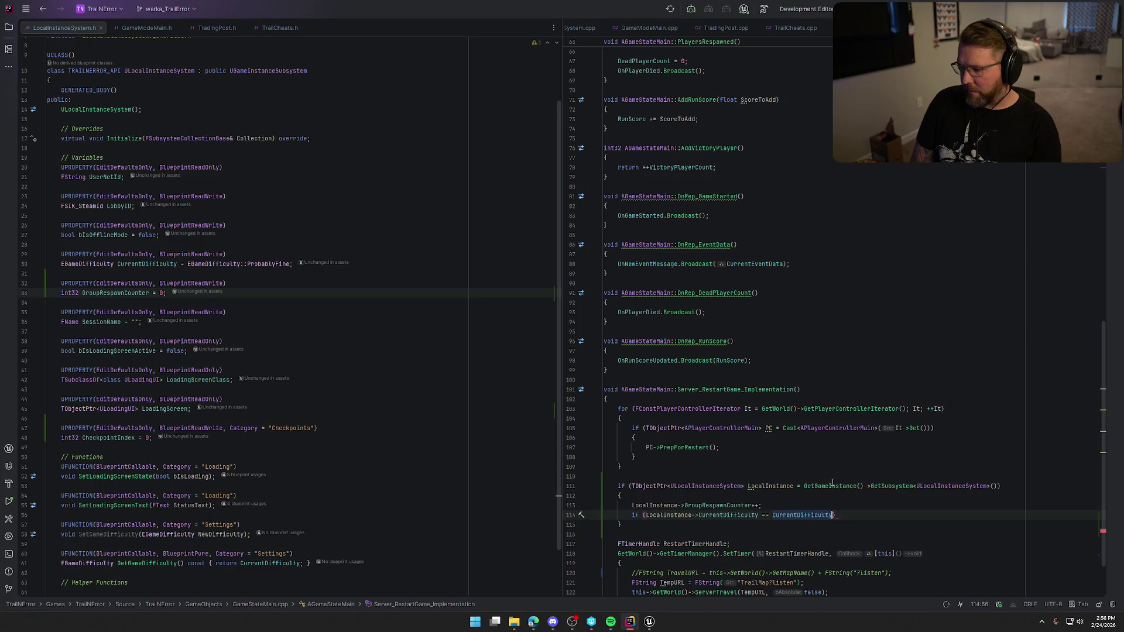
pyautogui.press('BackSpace')
pyautogui.press('BackSpace')
pyautogui.press('BackSpace')
pyautogui.press('BackSpace')
pyautogui.press('BackSpace')
pyautogui.press('BackSpace')
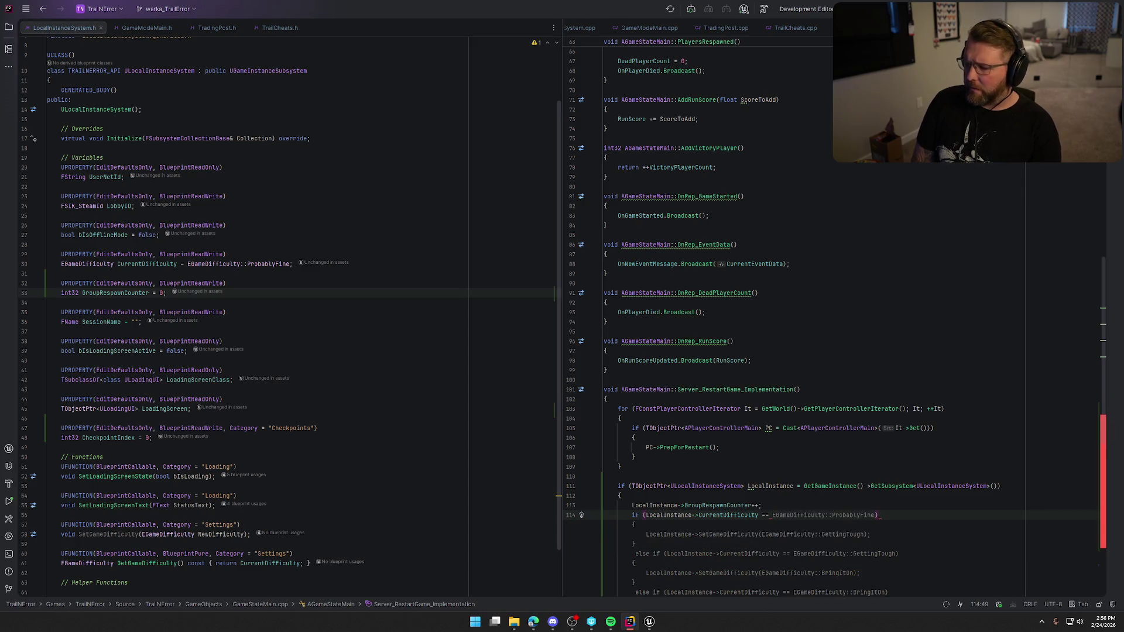
pyautogui.scroll(-4, 968, 331)
pyautogui.scroll(-5, 968, 331)
pyautogui.scroll(-6, 969, 331)
pyautogui.scroll(2, 969, 331)
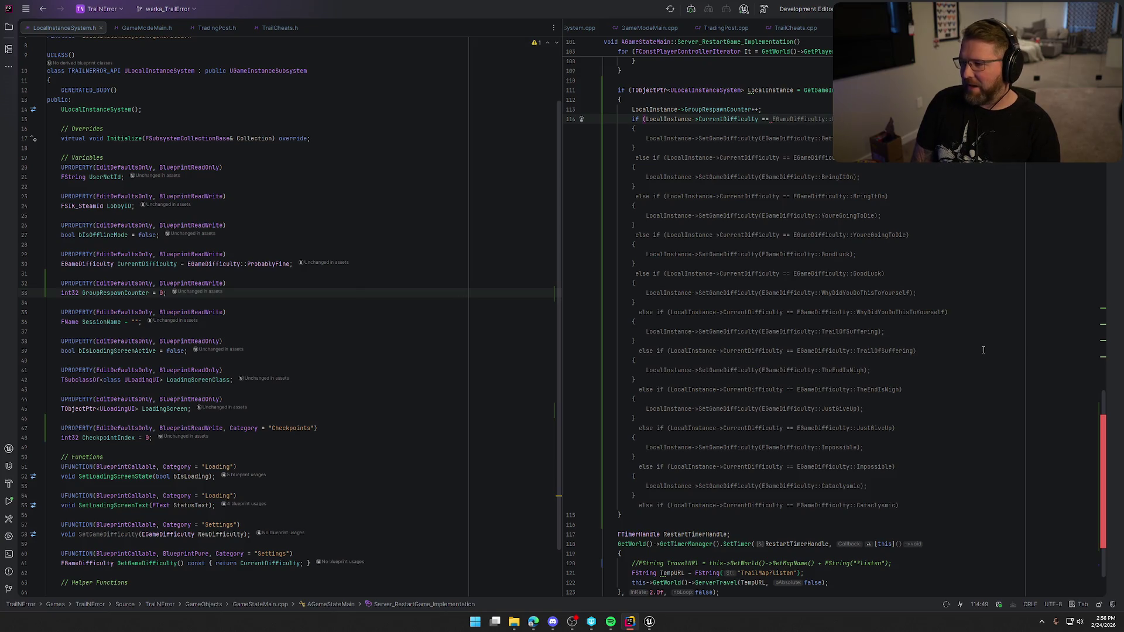
pyautogui.write('EGam')
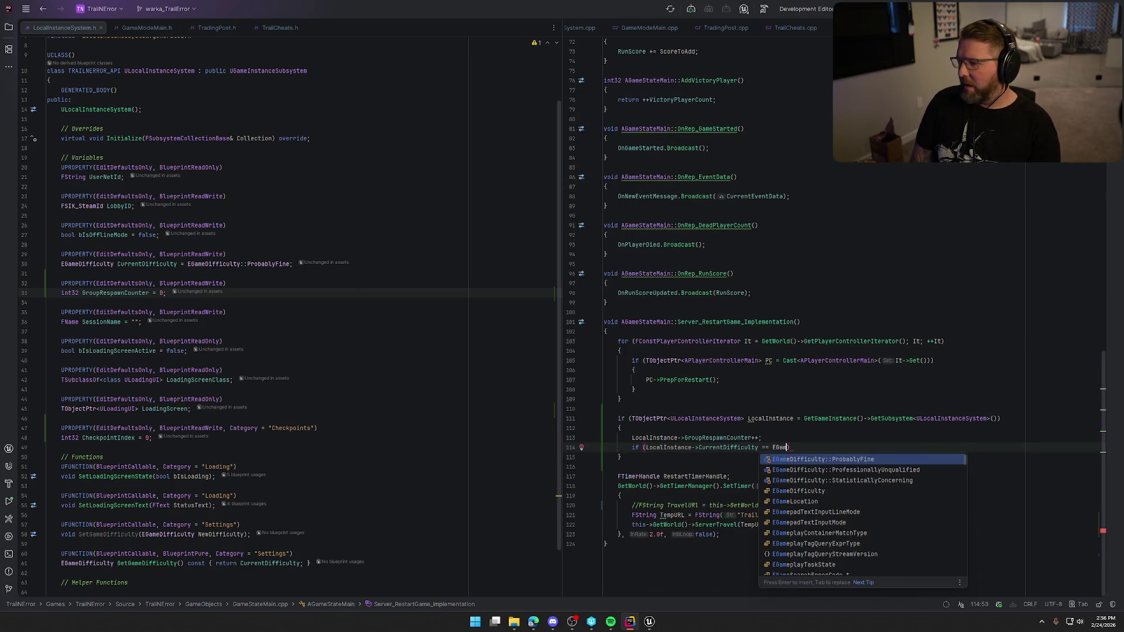
# Step: Complete the if condition as difficulty == StatisticallyConcerning && GroupRespawnCounter >= 3 with a braced body
pyautogui.press('Down')
pyautogui.press('Down')
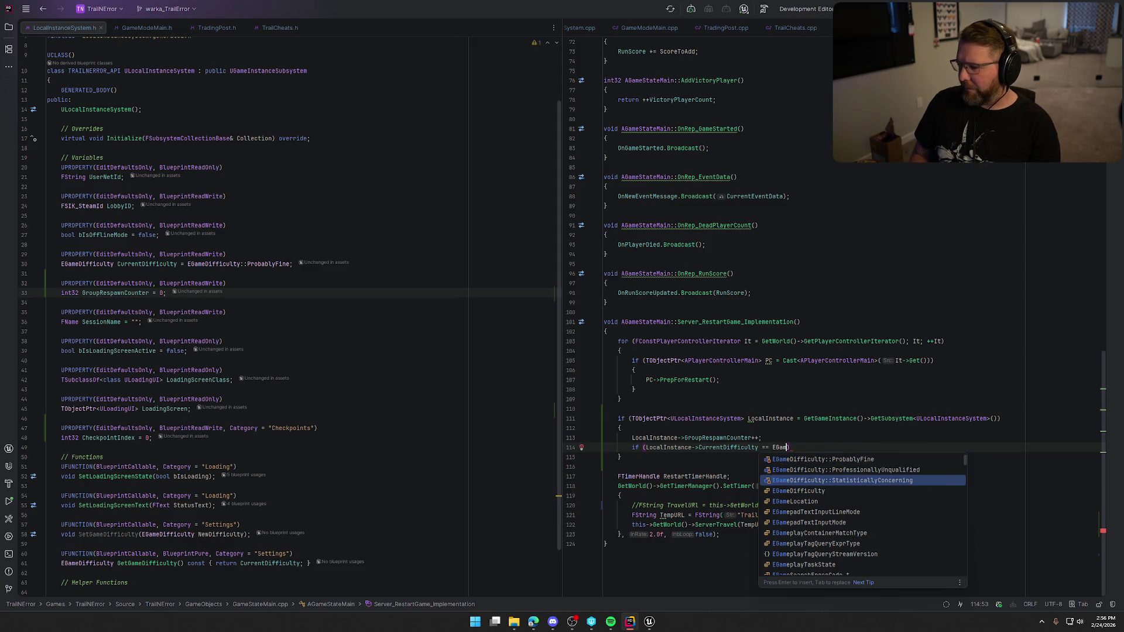
pyautogui.press('Return')
pyautogui.press('End')
pyautogui.press('Return')
pyautogui.write('{')
pyautogui.press('Return')
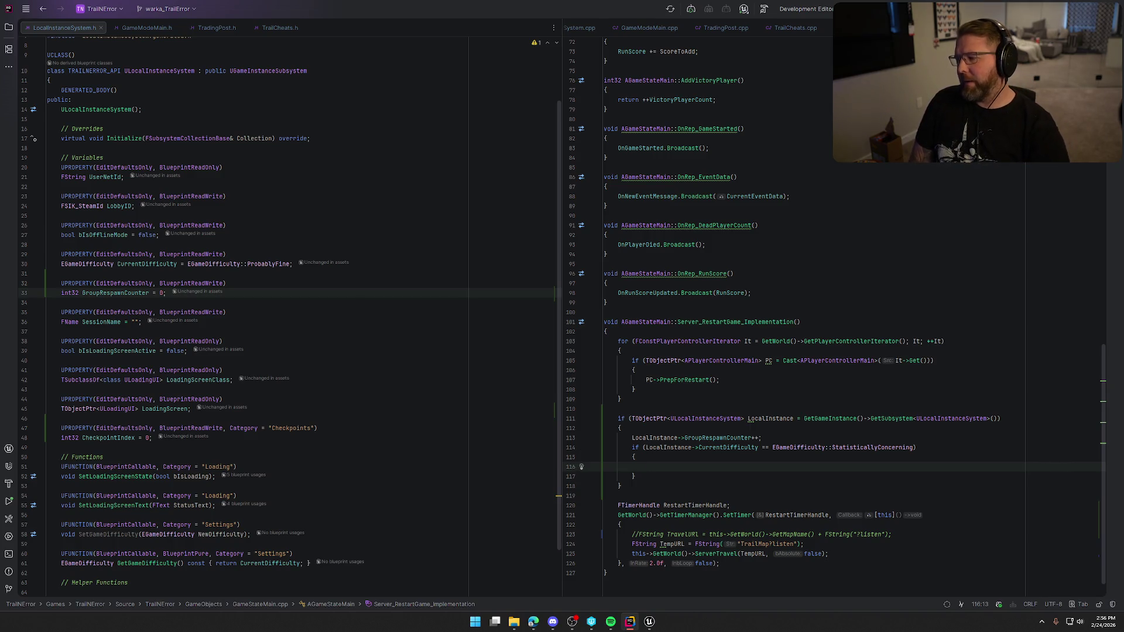
pyautogui.press('Up')
pyautogui.press('Up')
pyautogui.press('End')
pyautogui.press('Left')
pyautogui.write('|')
pyautogui.write('&')
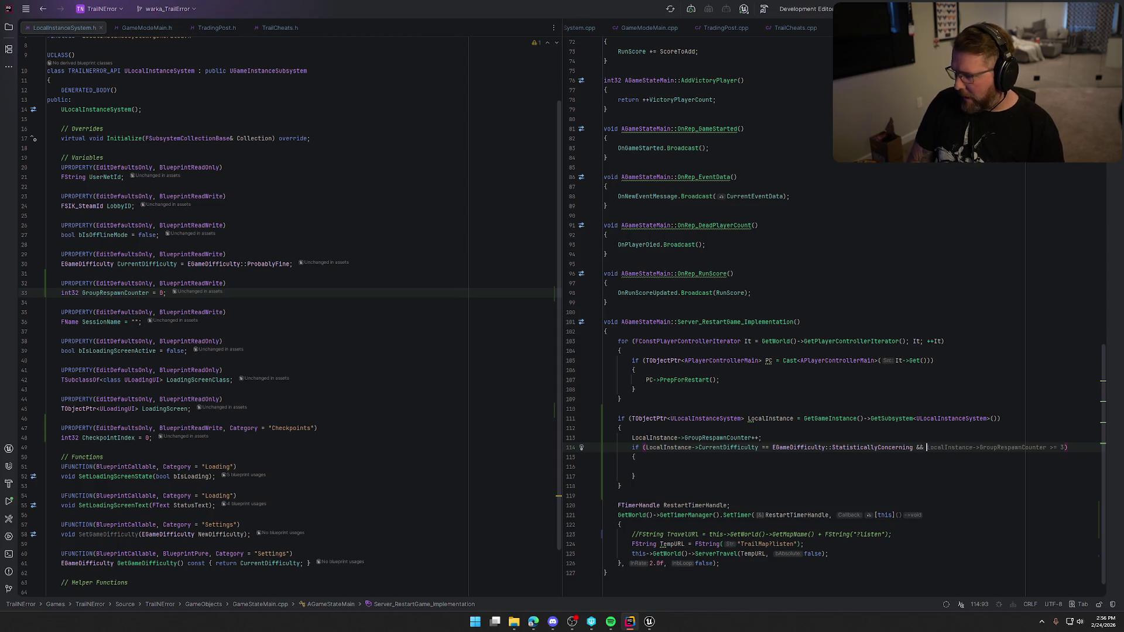
pyautogui.press('Tab')
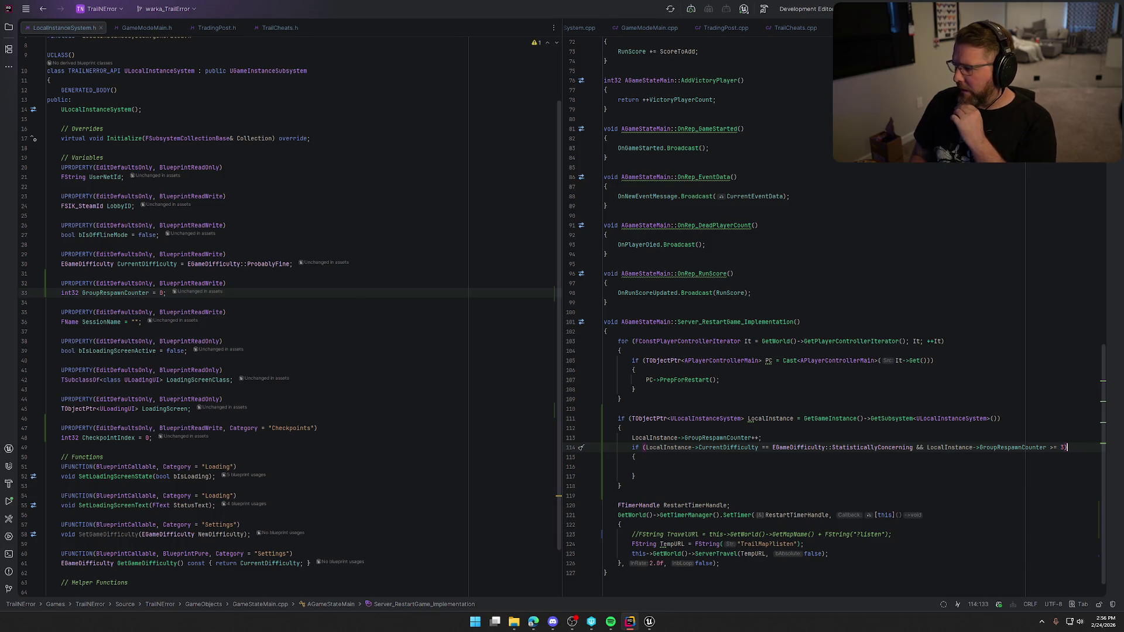
# Step: Add GroupRespawnCounter = 0; inside the body and begin a LocalInstance-> statement
pyautogui.press('Down')
pyautogui.press('Down')
pyautogui.write('Lo')
pyautogui.press('Tab')
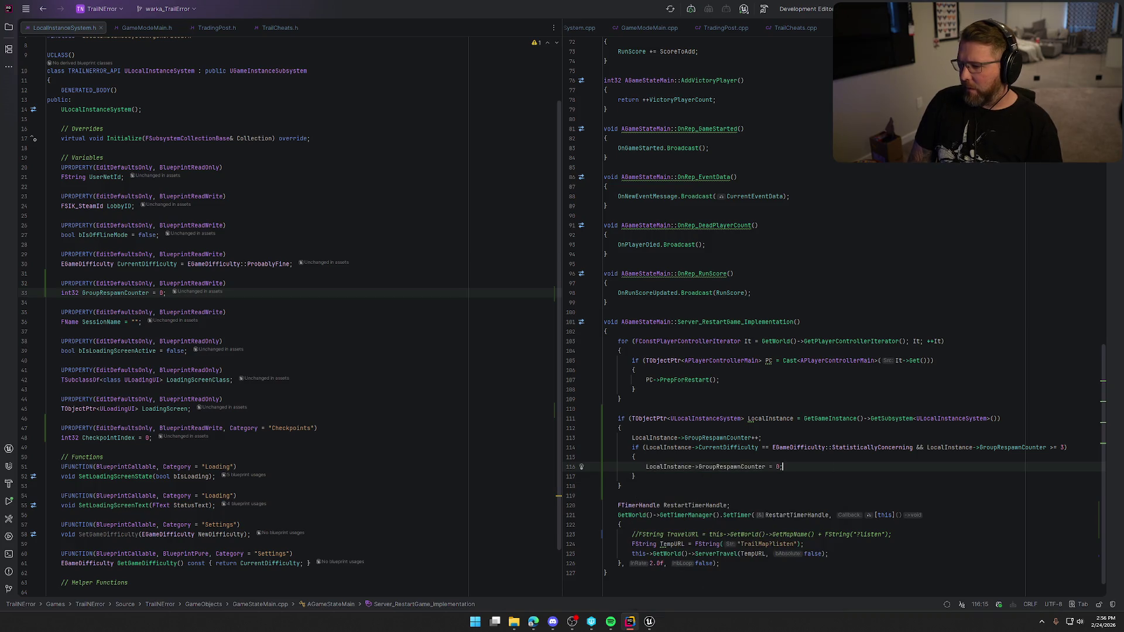
pyautogui.press('BackSpace')
pyautogui.write(';')
pyautogui.press('Return')
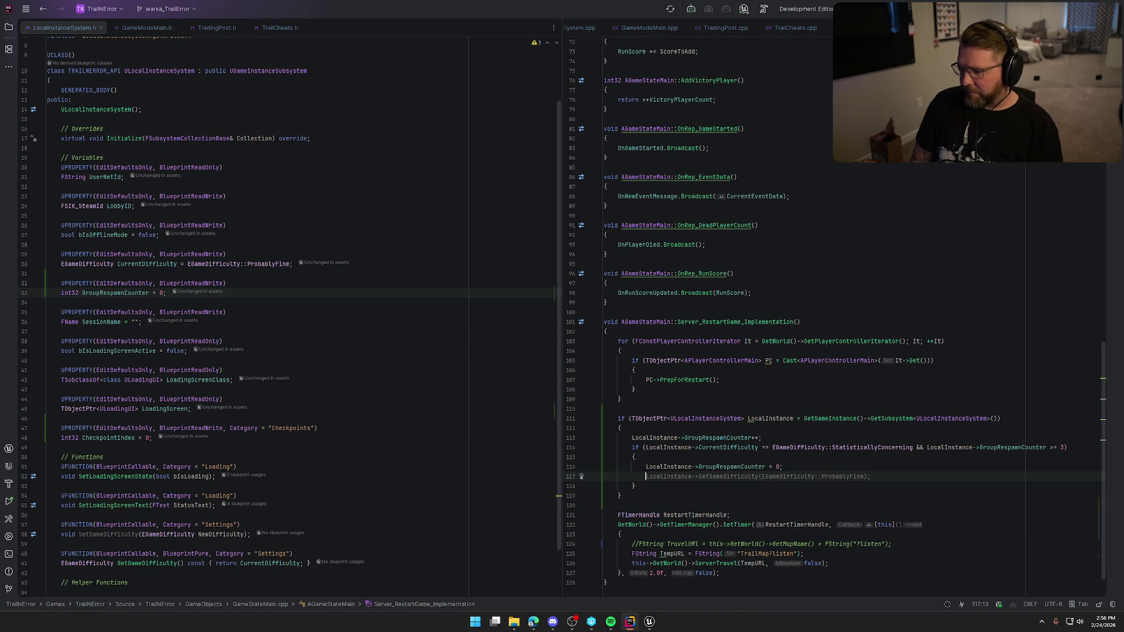
pyautogui.write('Loca')
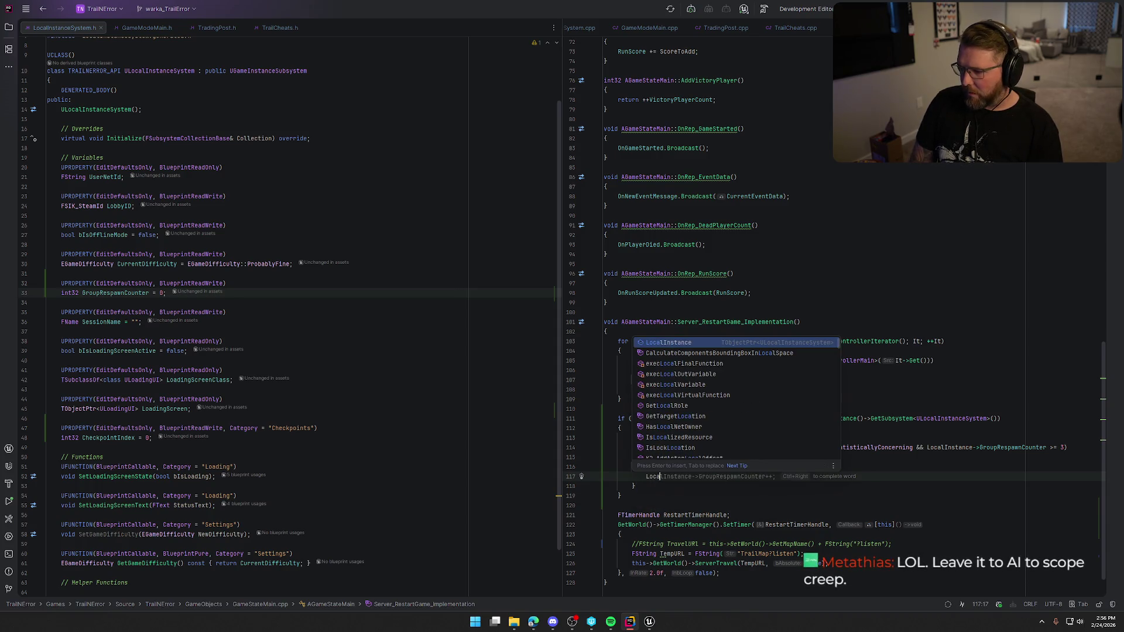
pyautogui.press('Escape')
pyautogui.press('Return')
pyautogui.press('BackSpace')
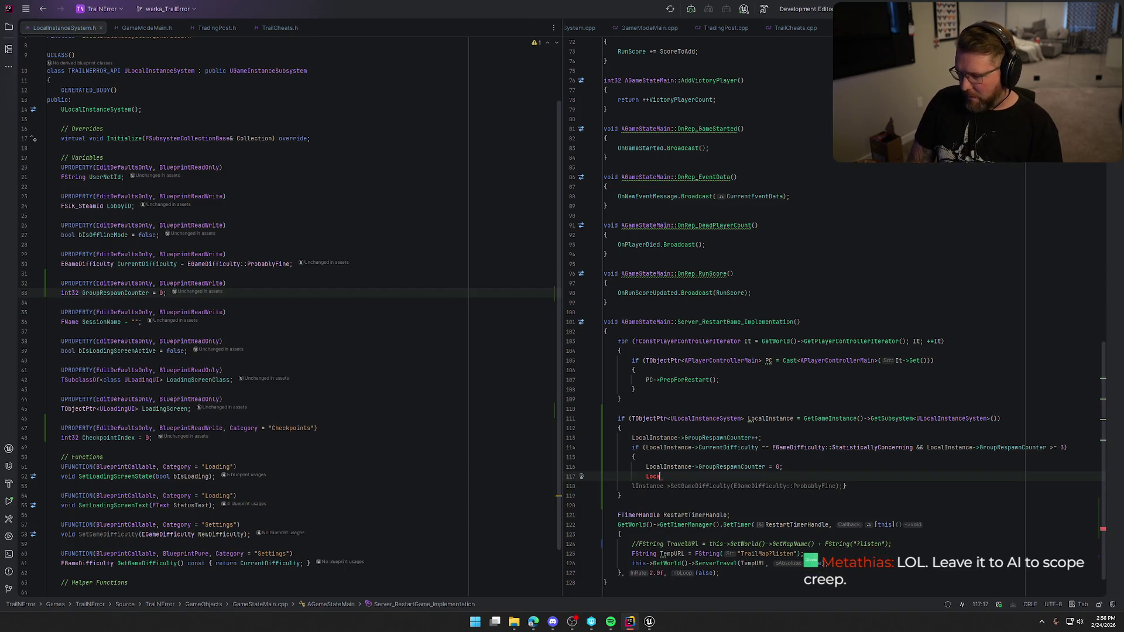
pyautogui.write('lIn')
pyautogui.press('Return')
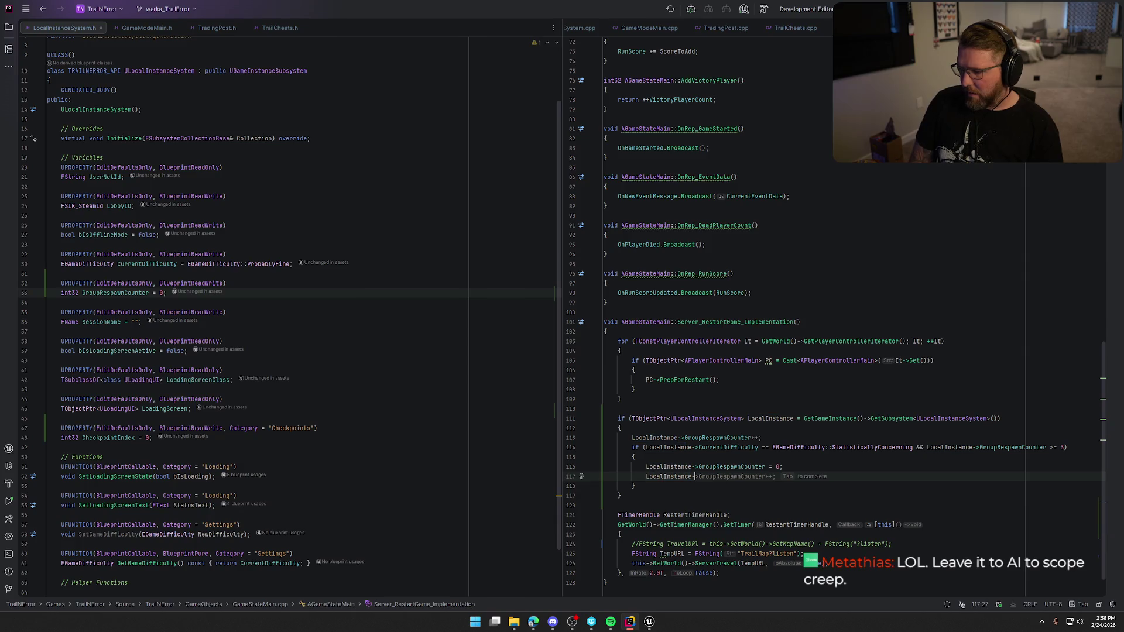
pyautogui.write('->')
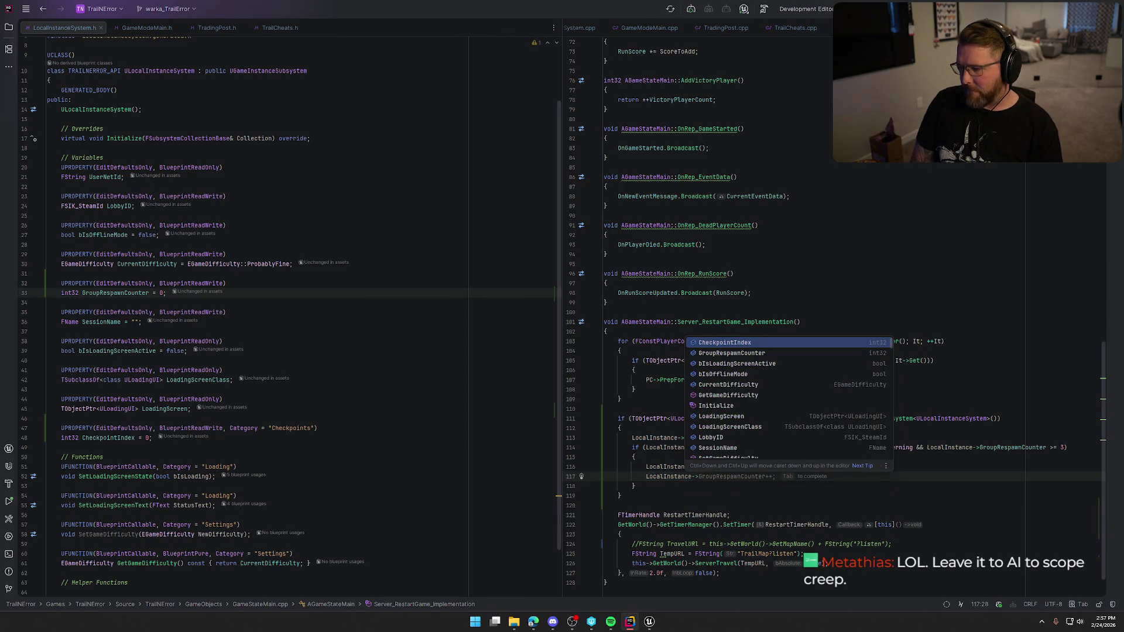
pyautogui.write('C')
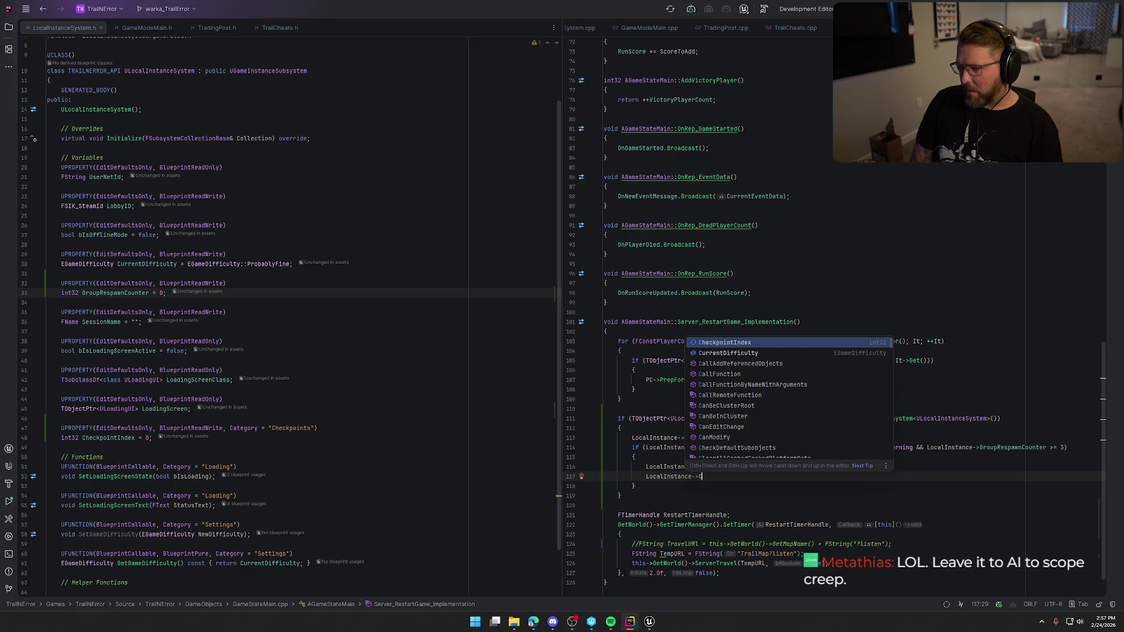
# Step: Set LocalInstance->CheckpointIndex = 0 and accept the suggested UE_LOG warning about returning to checkpoint 0
pyautogui.press('Return')
pyautogui.write('=')
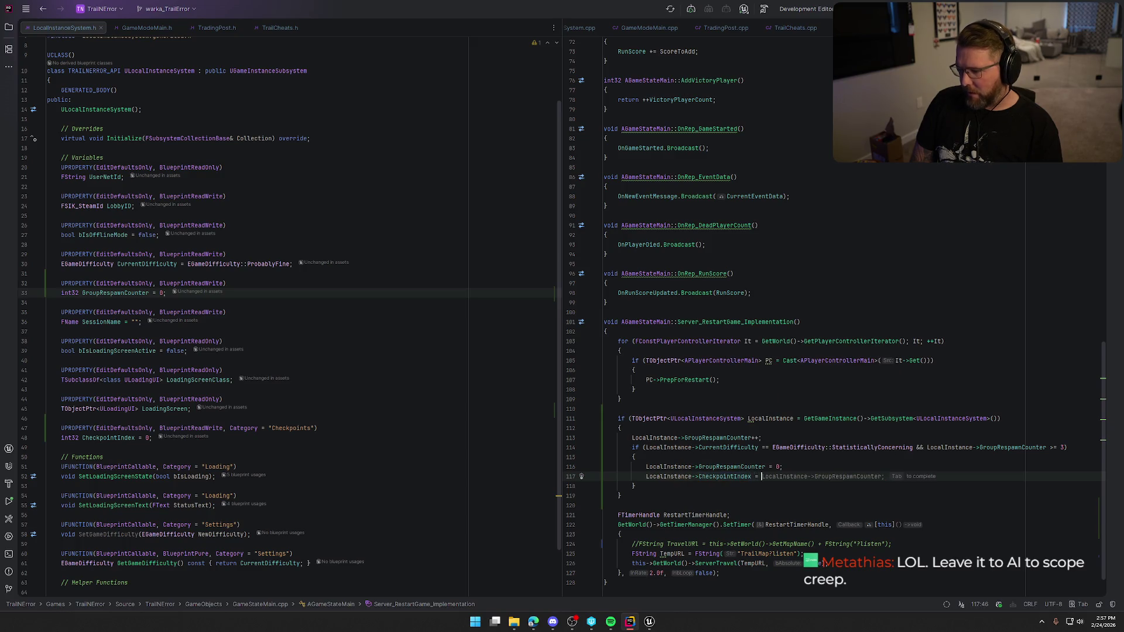
pyautogui.write('00')
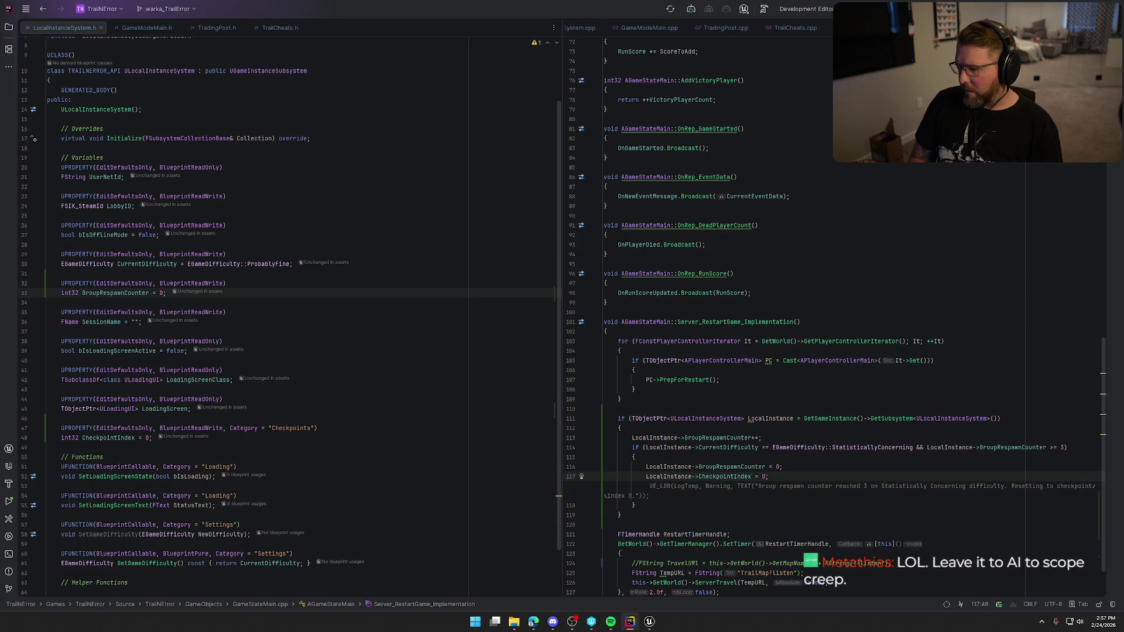
pyautogui.press('Tab')
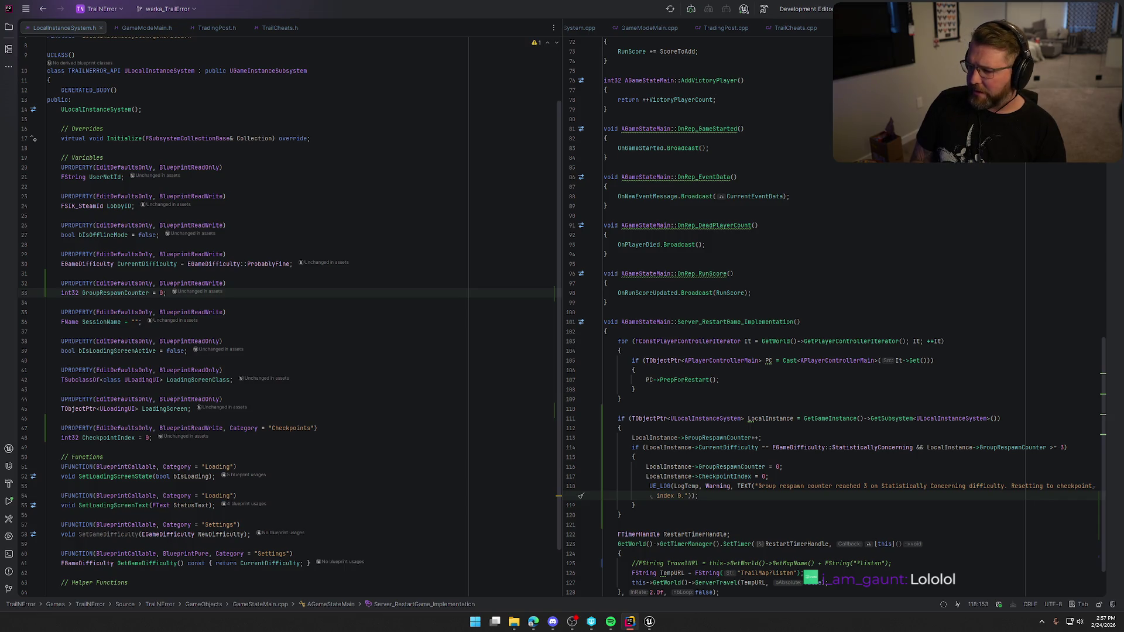
pyautogui.scroll(-3, 711, 486)
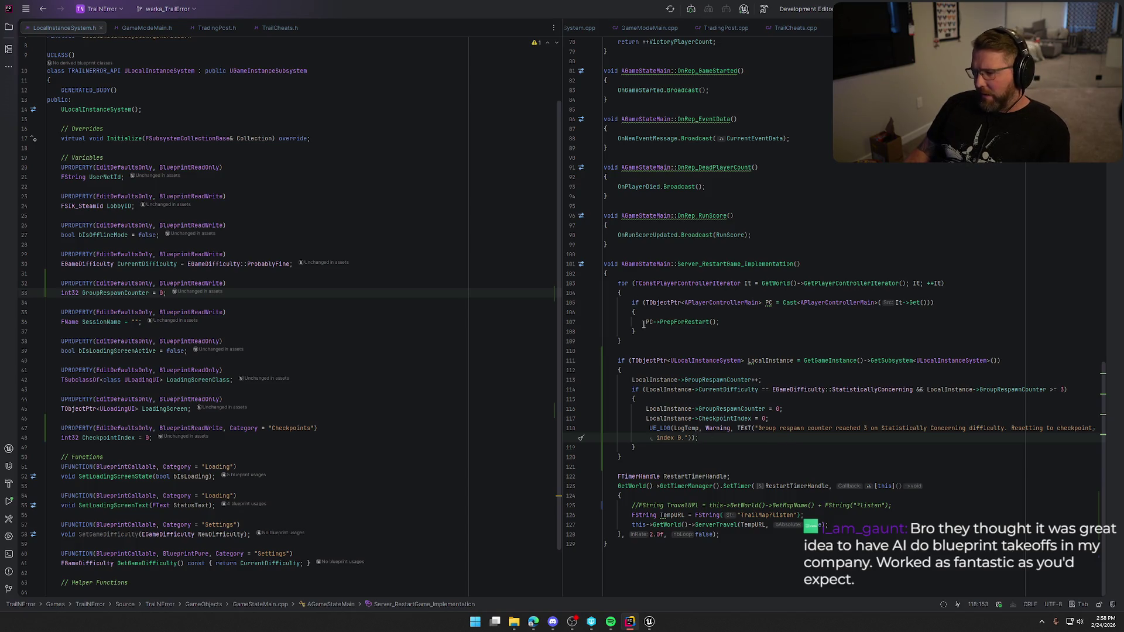
pyautogui.doubleClick(686, 427)
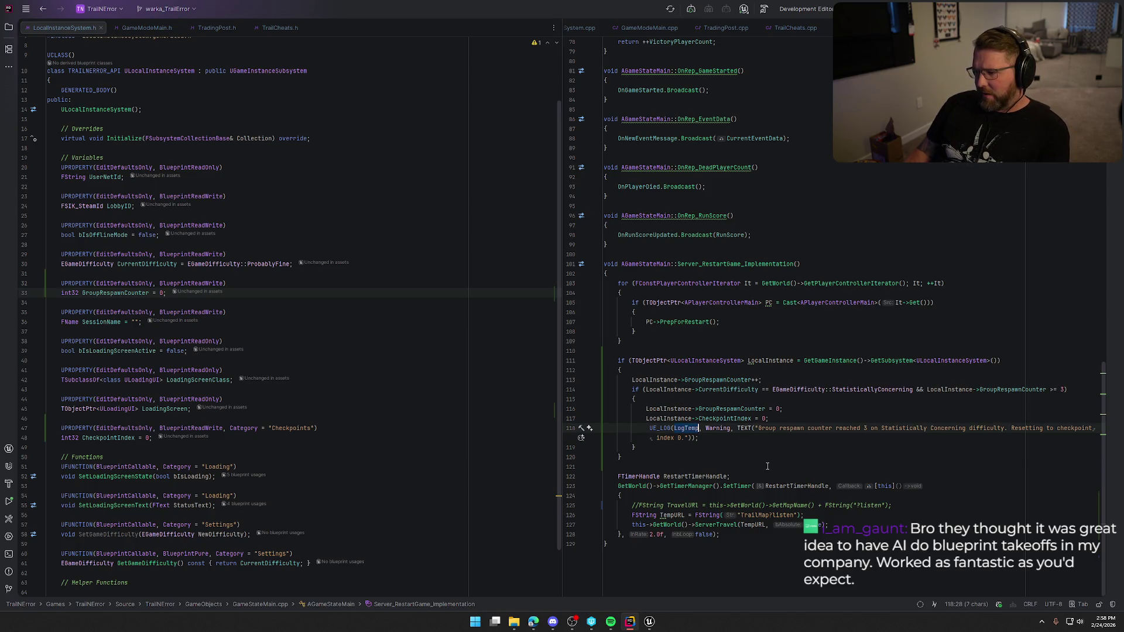
pyautogui.click(707, 436)
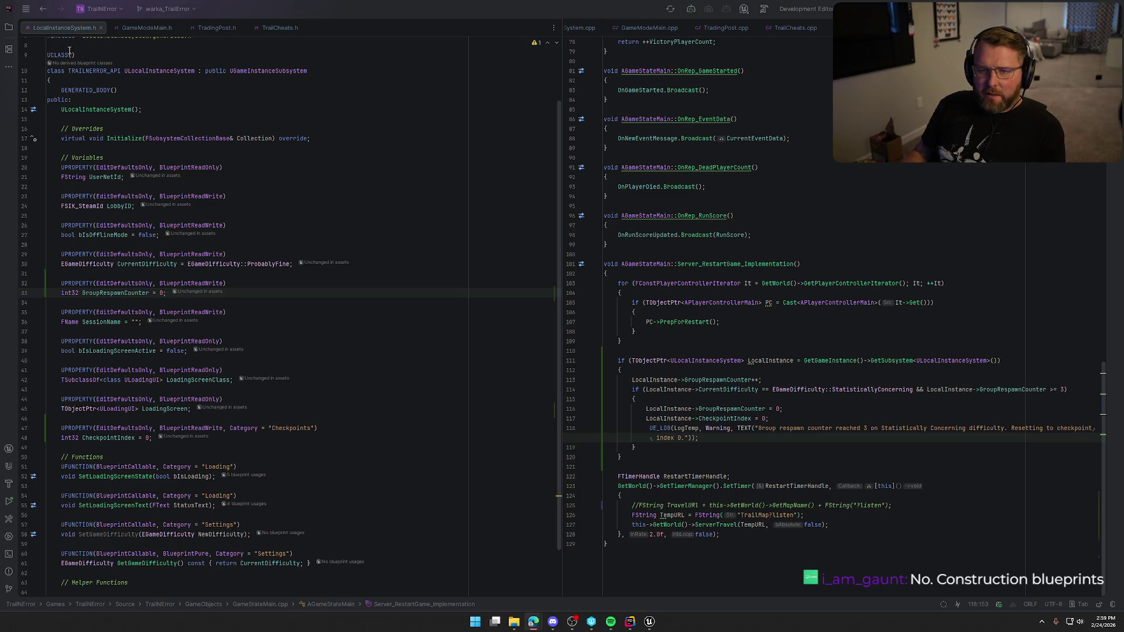
pyautogui.click(9, 27)
pyautogui.scroll(3, 274, 59)
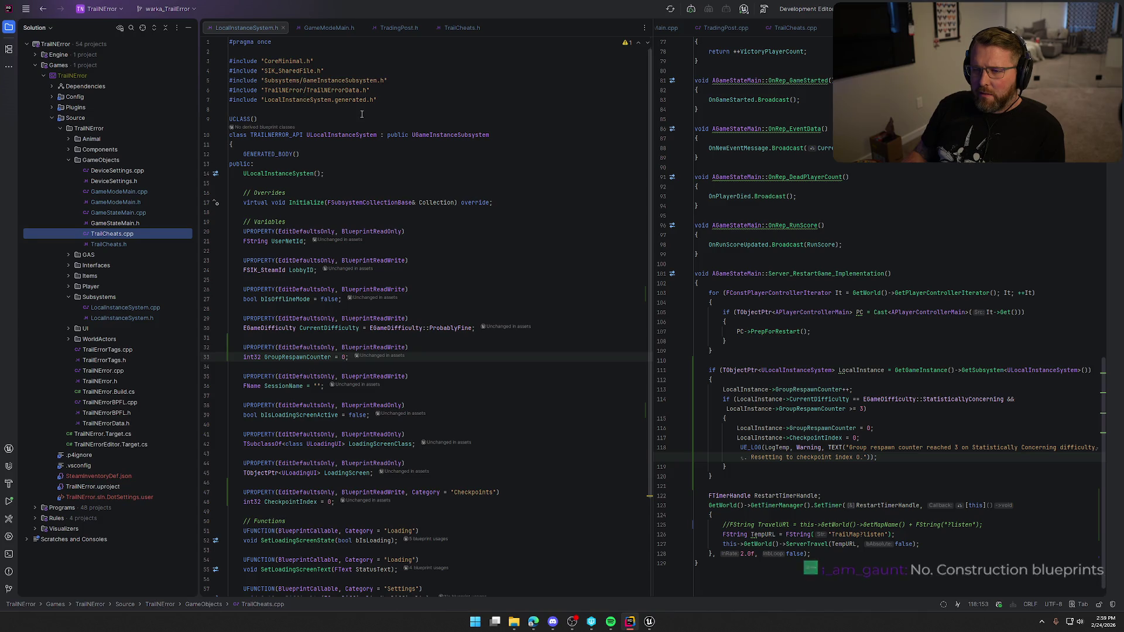
# Step: Copy the LogTrailError category name from TrailNError.h and return to GameStateMain.cpp
pyautogui.doubleClick(113, 380)
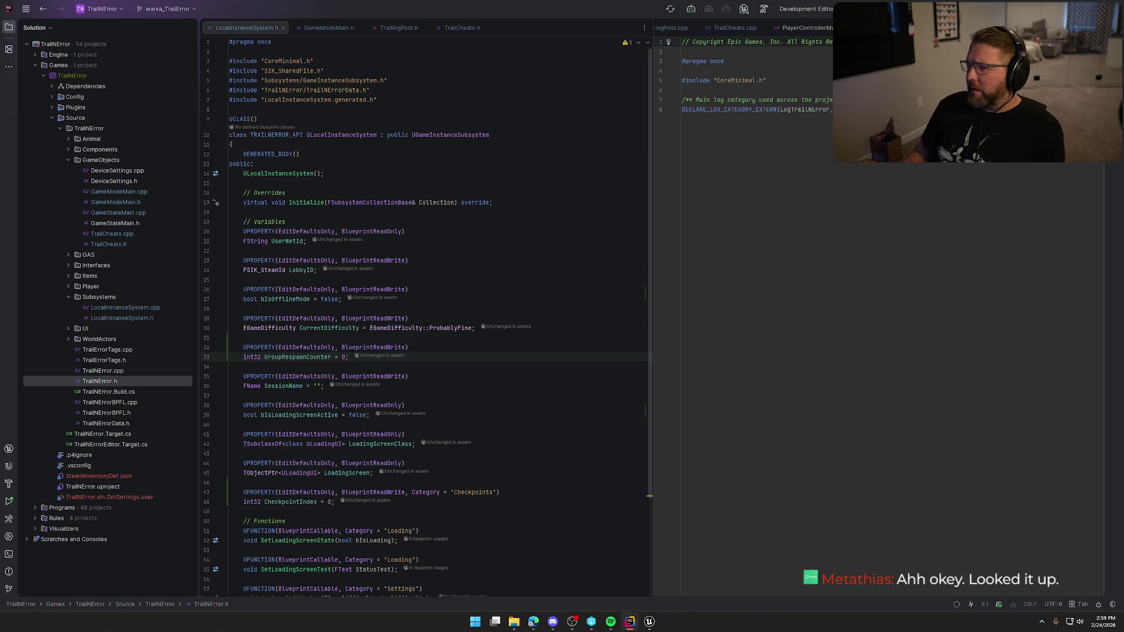
pyautogui.doubleClick(808, 109)
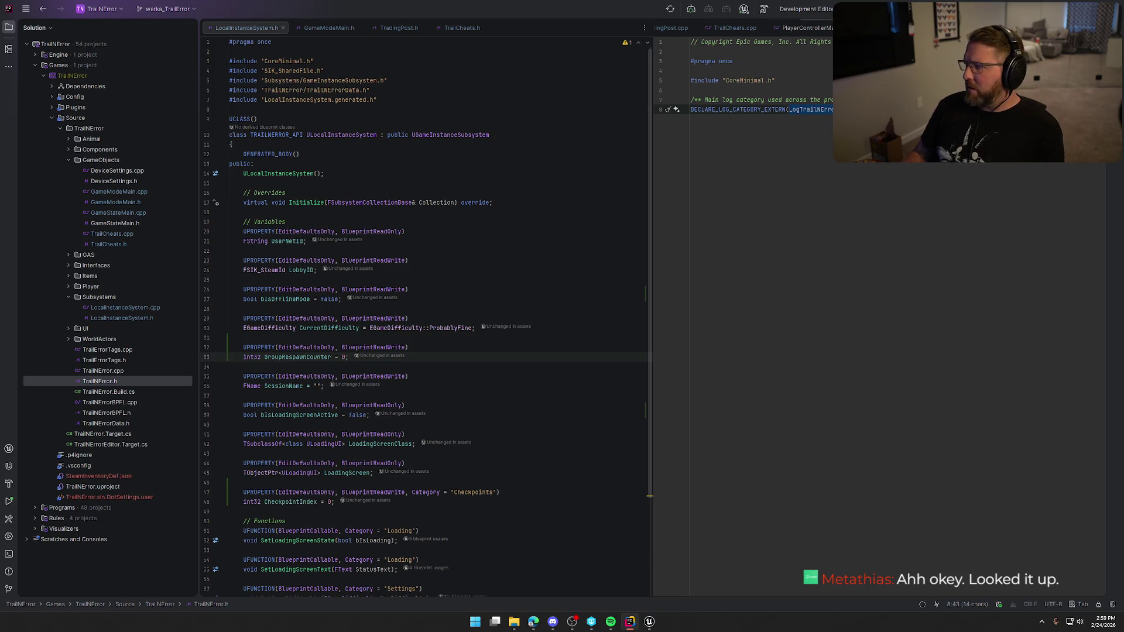
pyautogui.hotkey('ctrl', 'alt', 'Left')
pyautogui.hotkey('alt', '1')
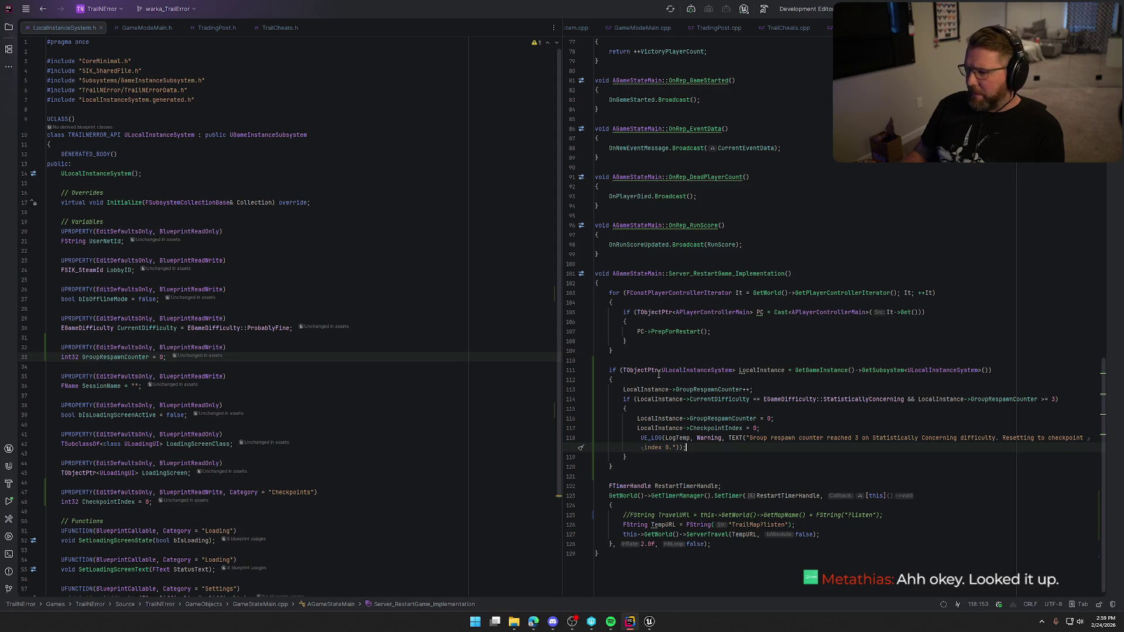
# Step: Replace LogTemp with LogTrailError in the warning log and add the needed include
pyautogui.doubleClick(677, 437)
pyautogui.write('LogTrailNError')
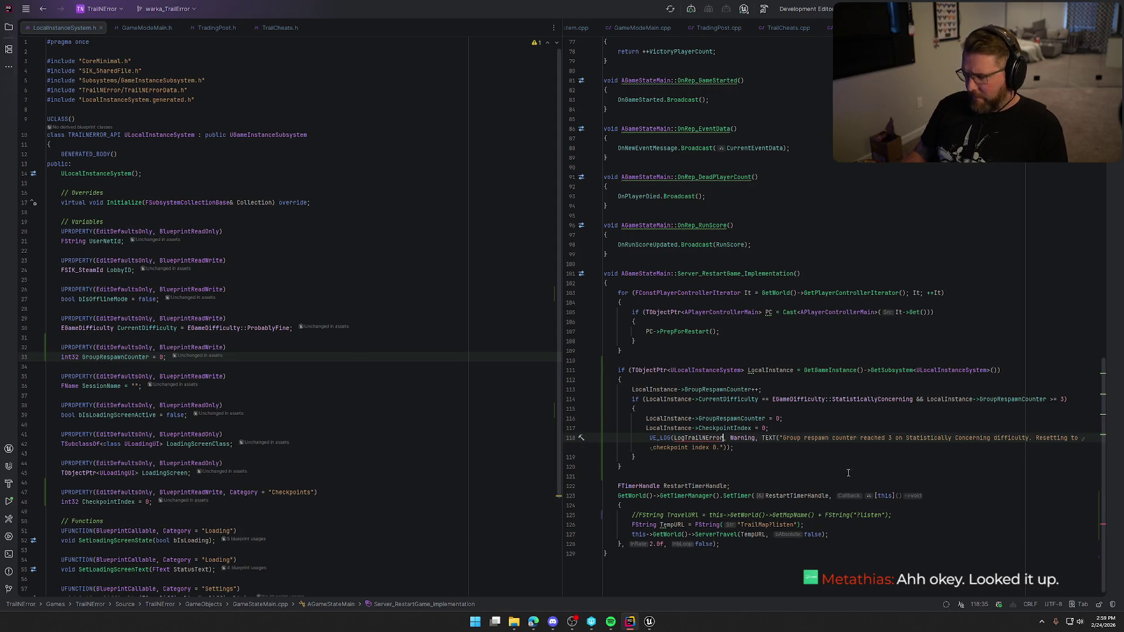
pyautogui.hotkey('alt', 'Return')
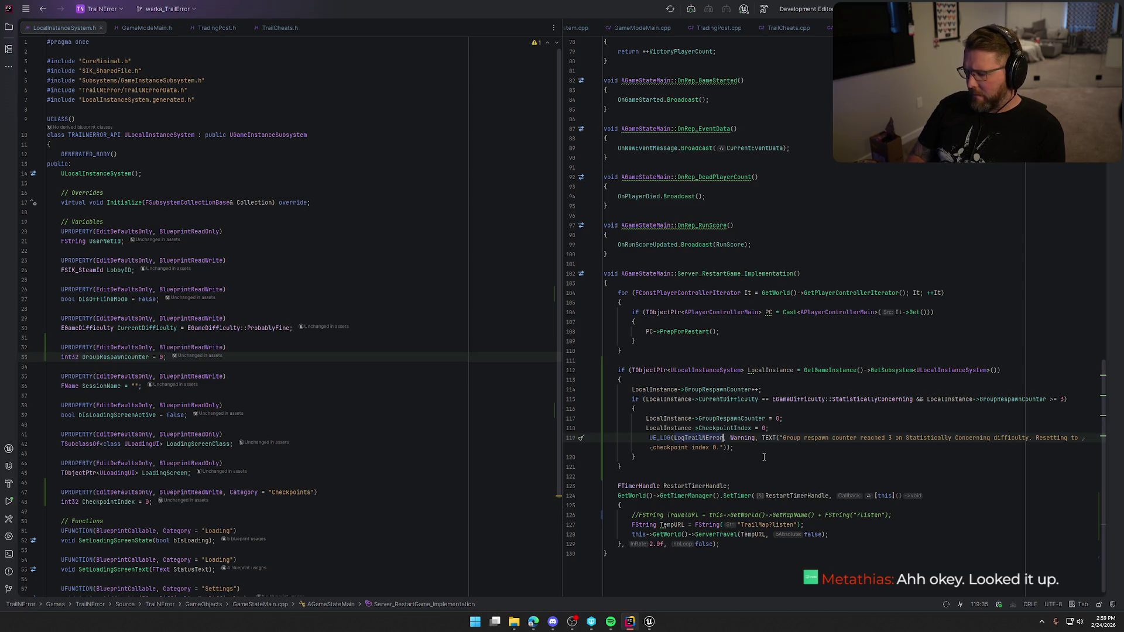
pyautogui.hotkey('ctrl', 'Home')
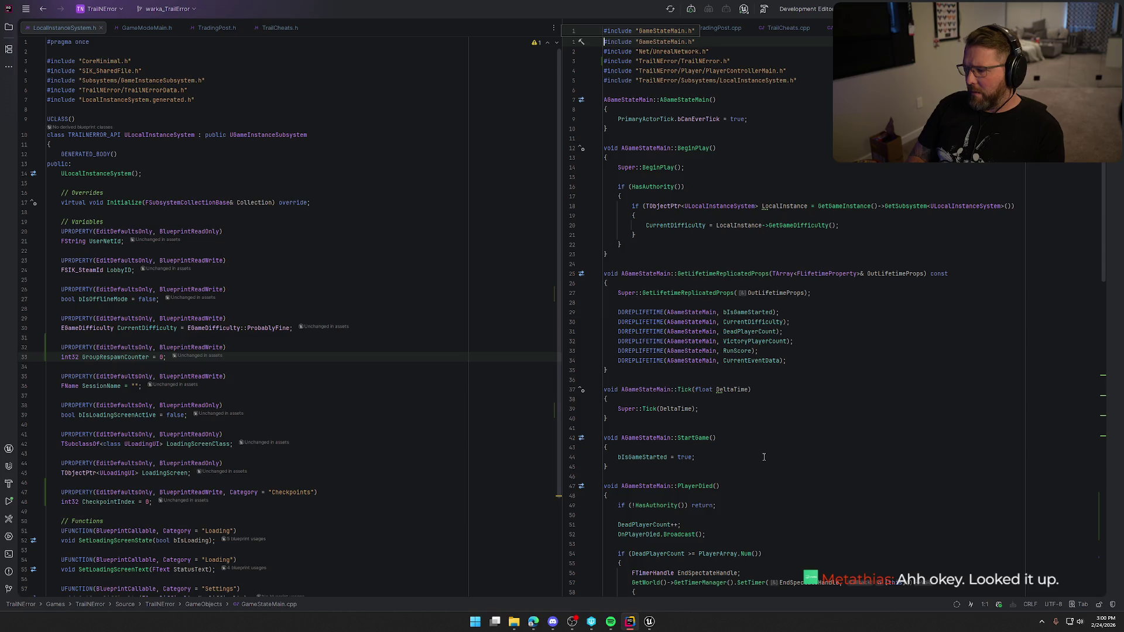
# Step: Review the includes, then browse TrailCheats.h and the RequestGameRestart and Checkpoint implementations
pyautogui.click(738, 51)
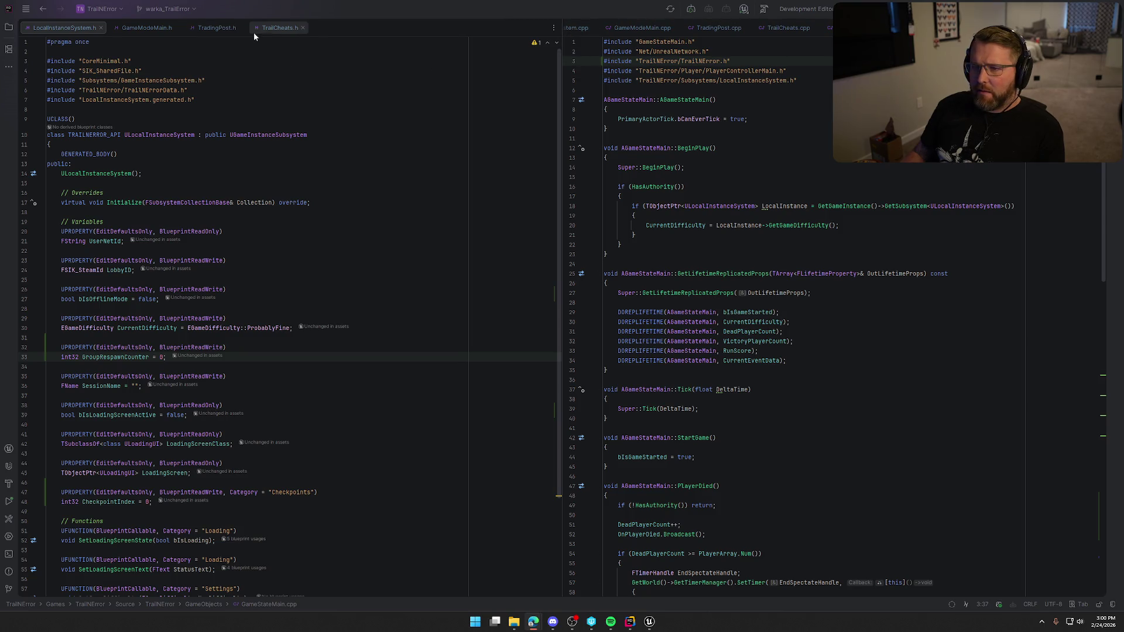
pyautogui.click(275, 31)
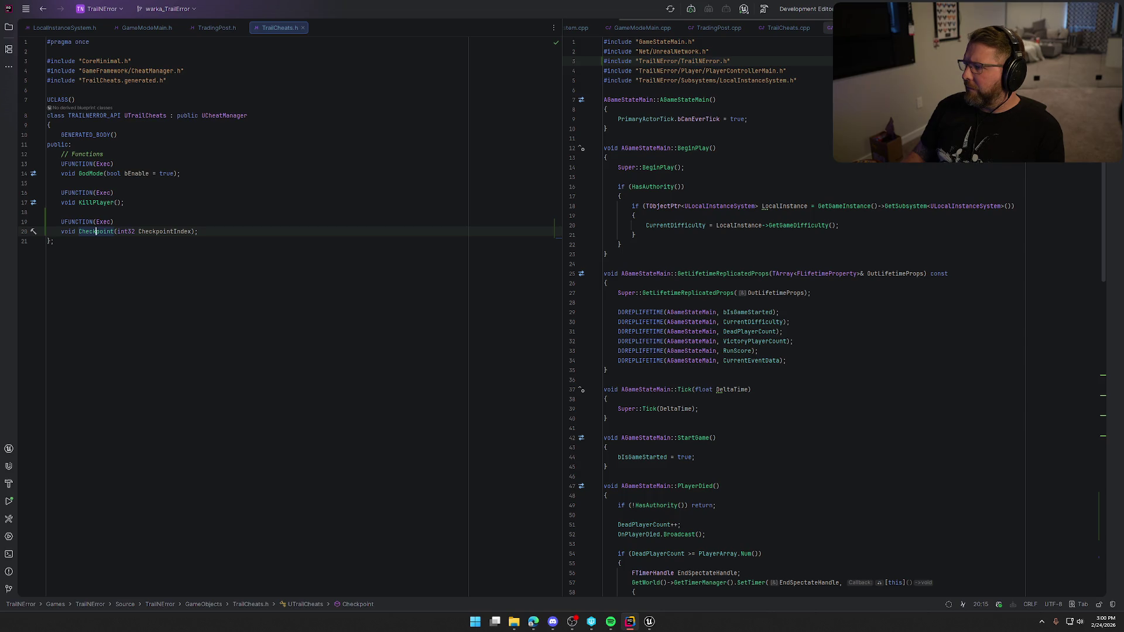
pyautogui.click(830, 28)
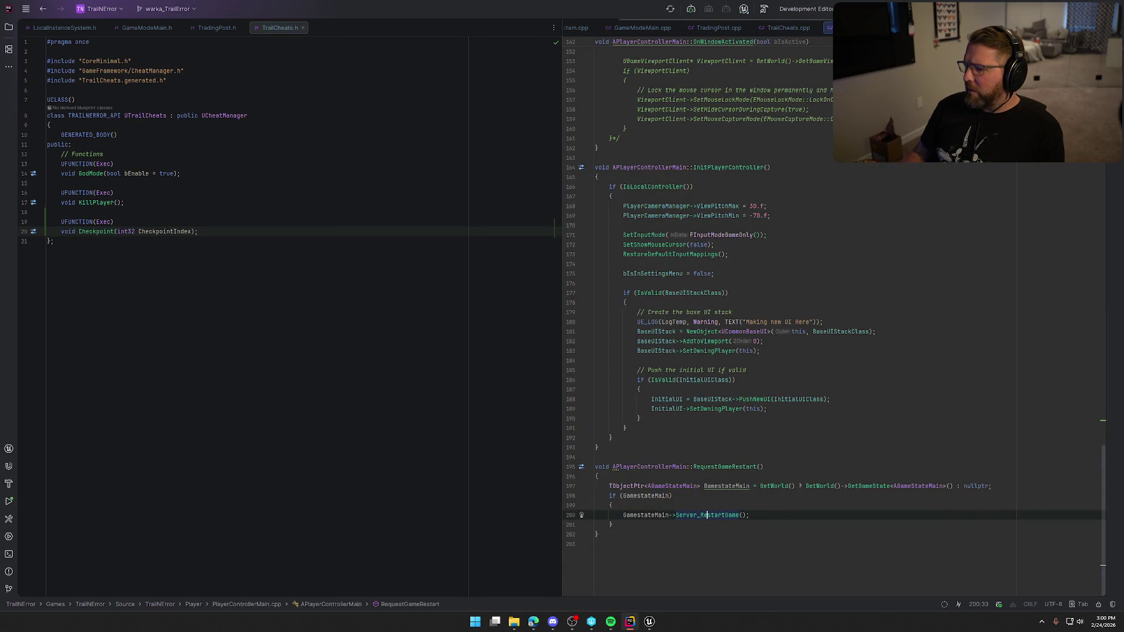
pyautogui.hotkey('ctrl', '-')
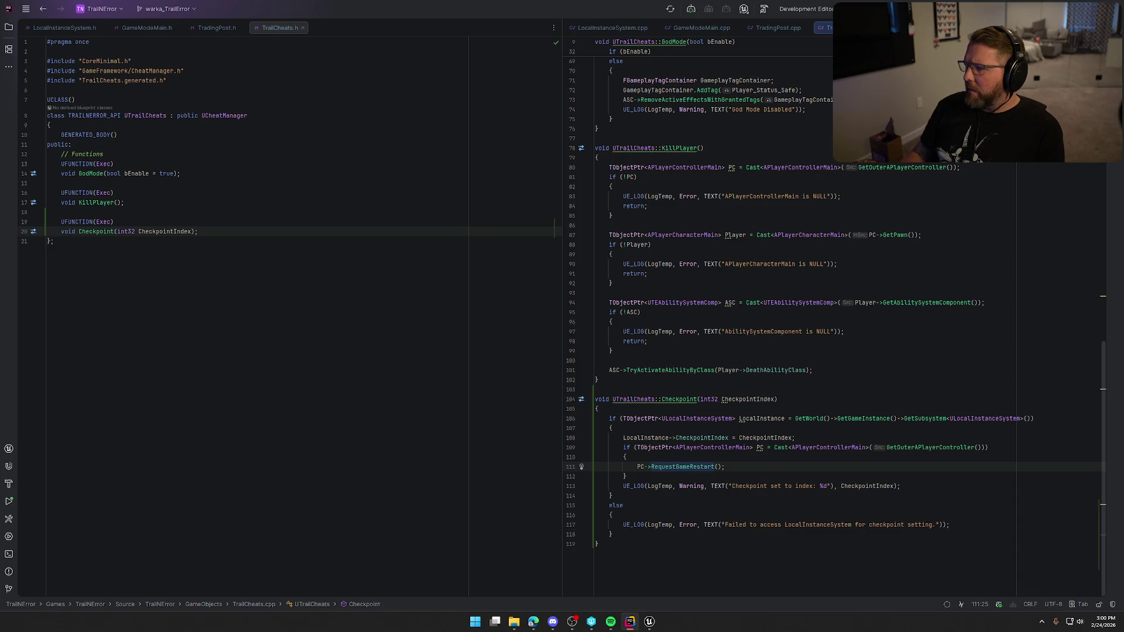
pyautogui.hotkey('ctrl', '-')
pyautogui.hotkey('ctrl', '-')
pyautogui.scroll(1, 787, 475)
pyautogui.scroll(5, 788, 475)
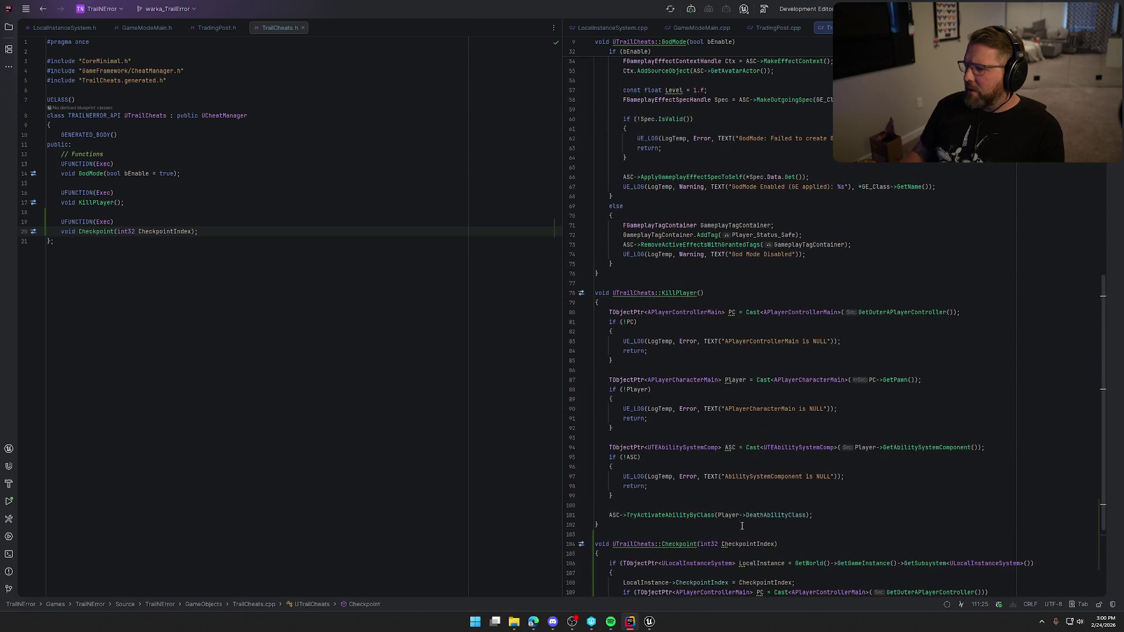
pyautogui.scroll(2, 764, 439)
pyautogui.scroll(8, 742, 407)
pyautogui.scroll(-8, 742, 406)
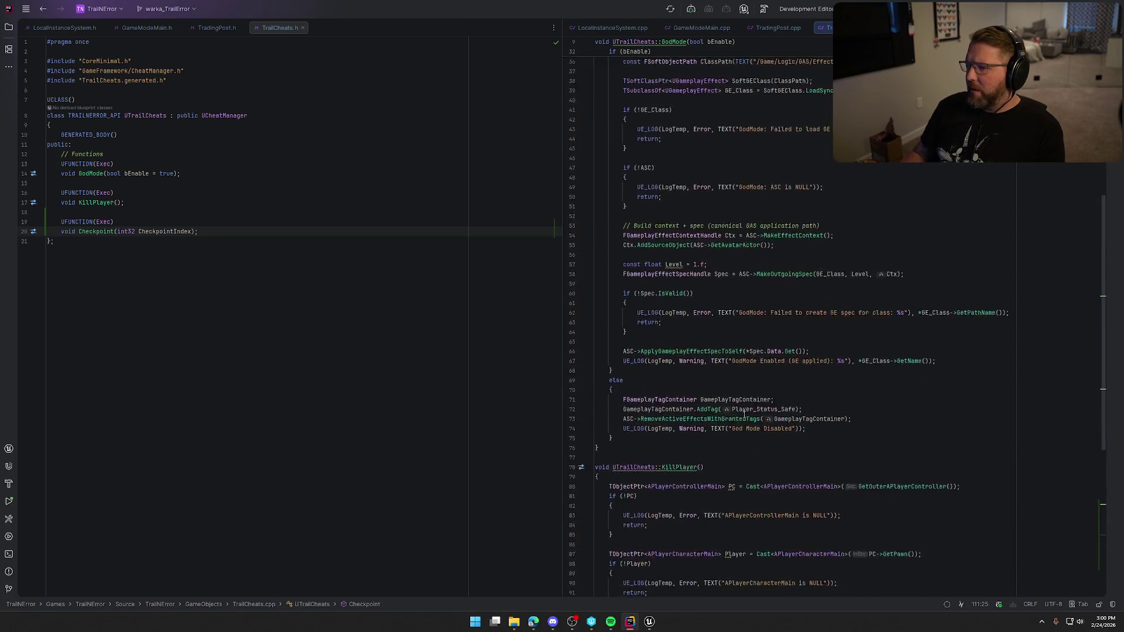
pyautogui.scroll(-9, 744, 413)
# Step: Back in GameStateMain.cpp, open TrailNError.h from its include and show the Solution tree
pyautogui.hotkey('ctrl', 'Tab')
pyautogui.scroll(-3, 681, 460)
pyautogui.scroll(-3, 681, 460)
pyautogui.scroll(8, 694, 352)
pyautogui.scroll(4, 706, 176)
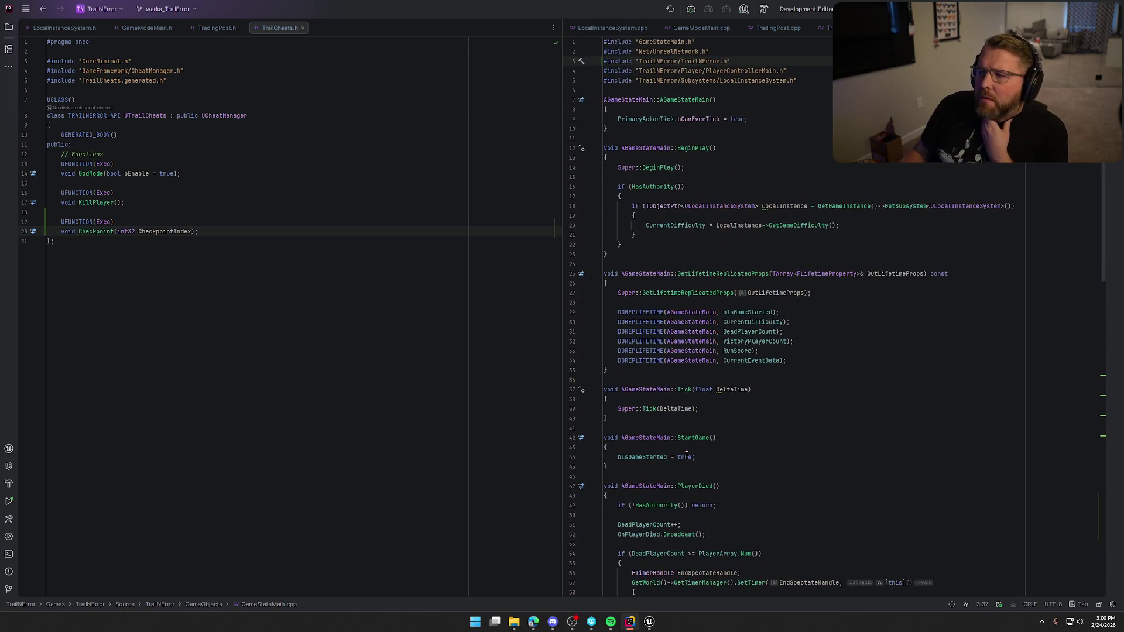
pyautogui.keyDown('ctrl'); pyautogui.click(710, 61); pyautogui.keyUp('ctrl')
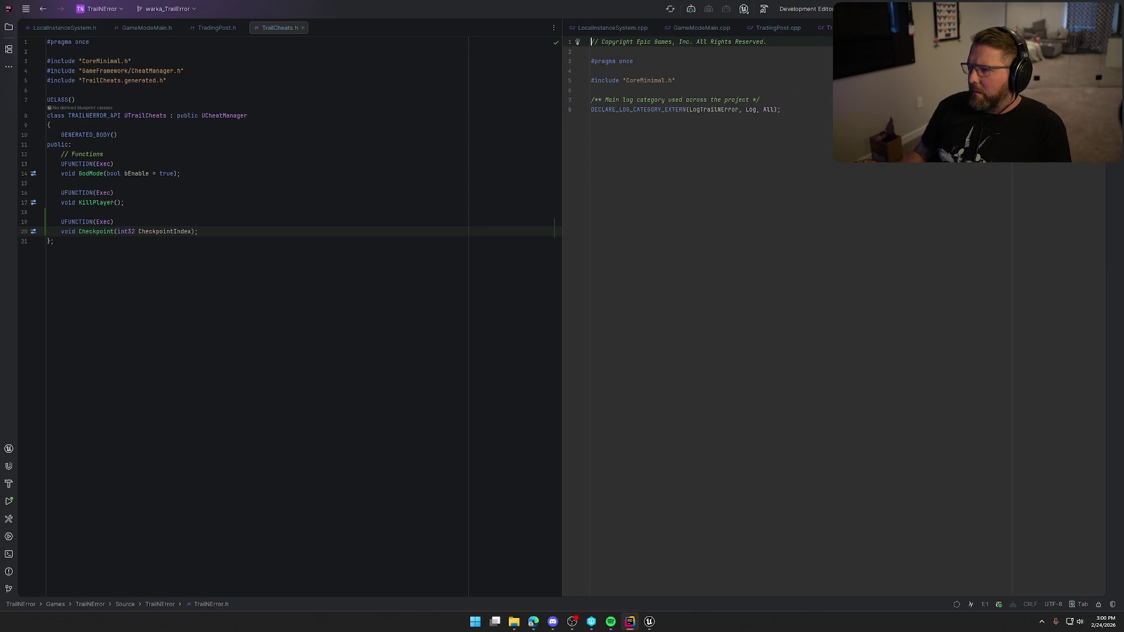
pyautogui.click(9, 28)
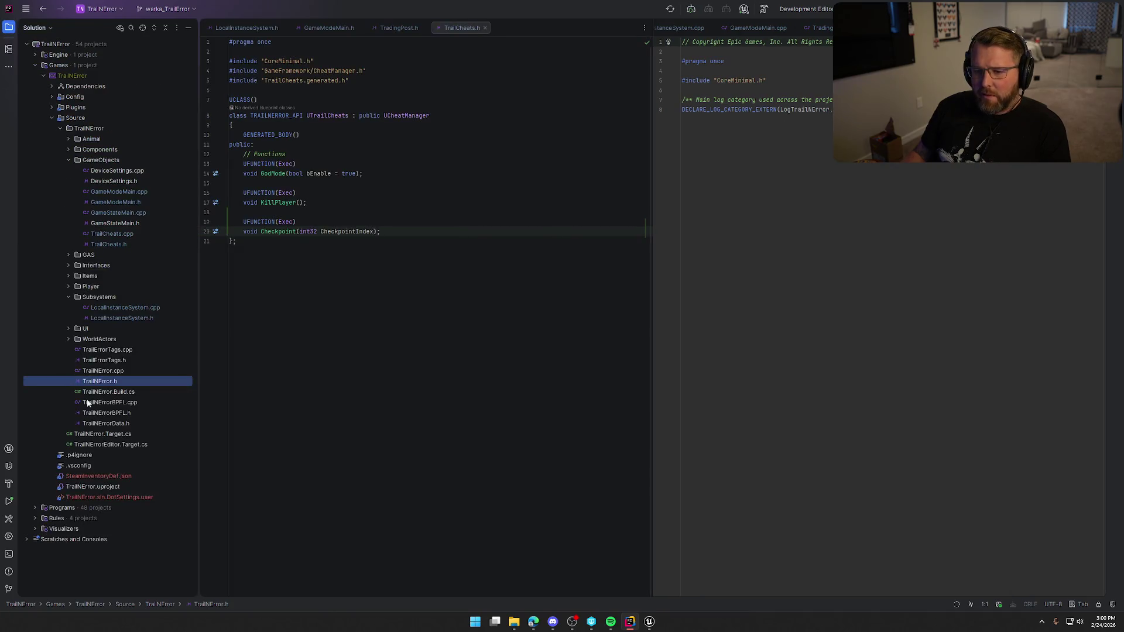
# Step: Open TrailNError.cpp, collapse GameObjects and bring up actions for the TrailNError source folder
pyautogui.click(113, 371)
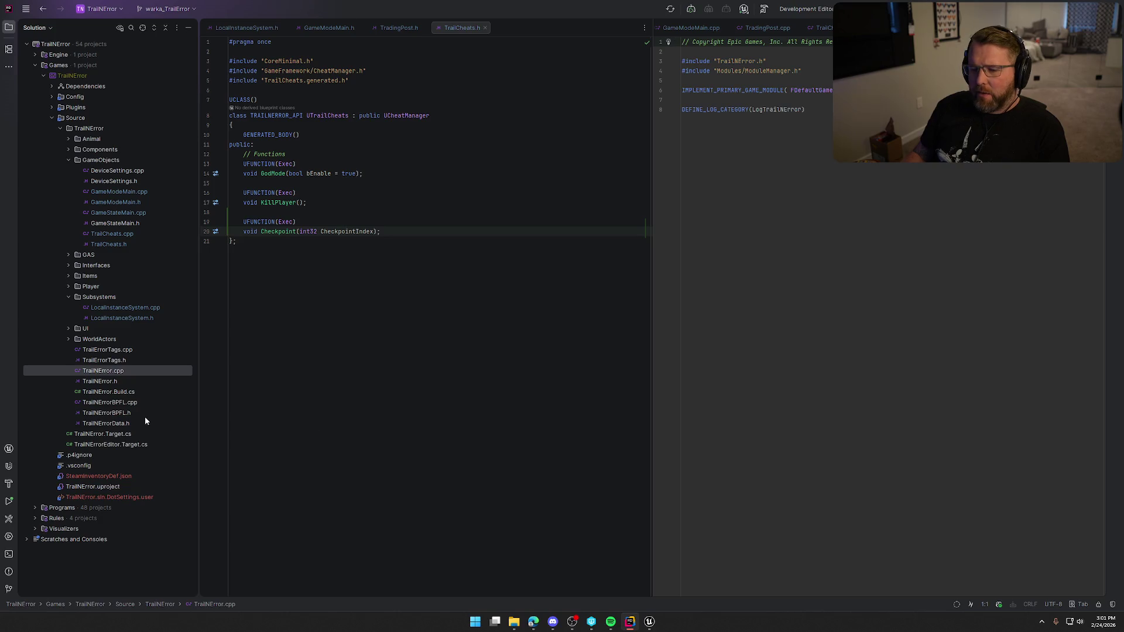
pyautogui.click(69, 161)
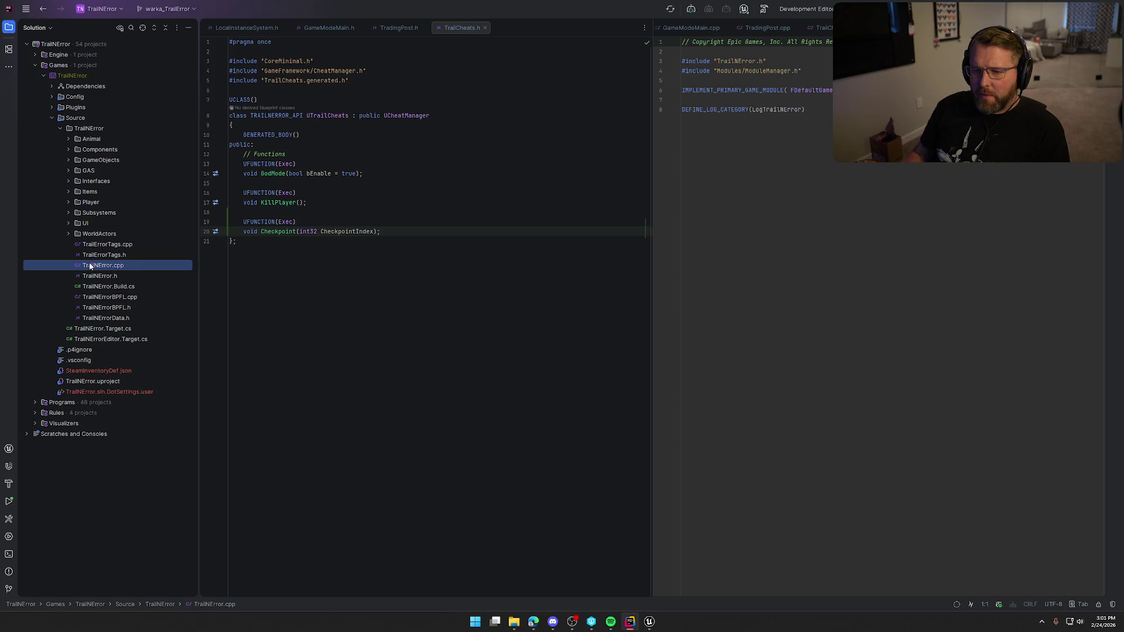
pyautogui.click(95, 130)
pyautogui.rightClick(94, 129)
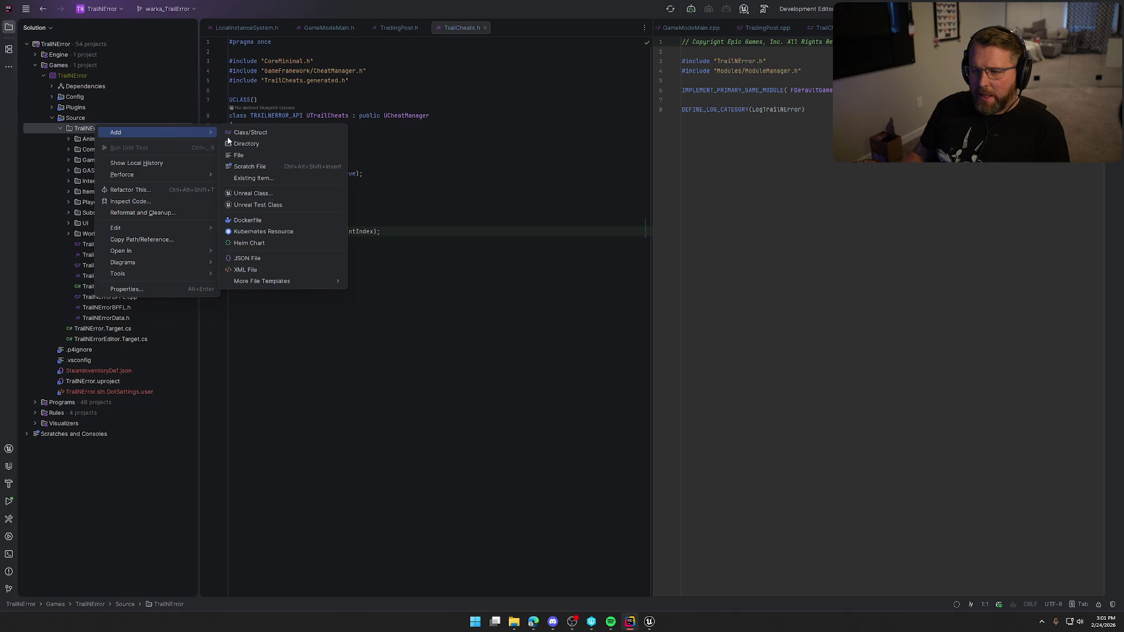
pyautogui.moveTo(116, 132)
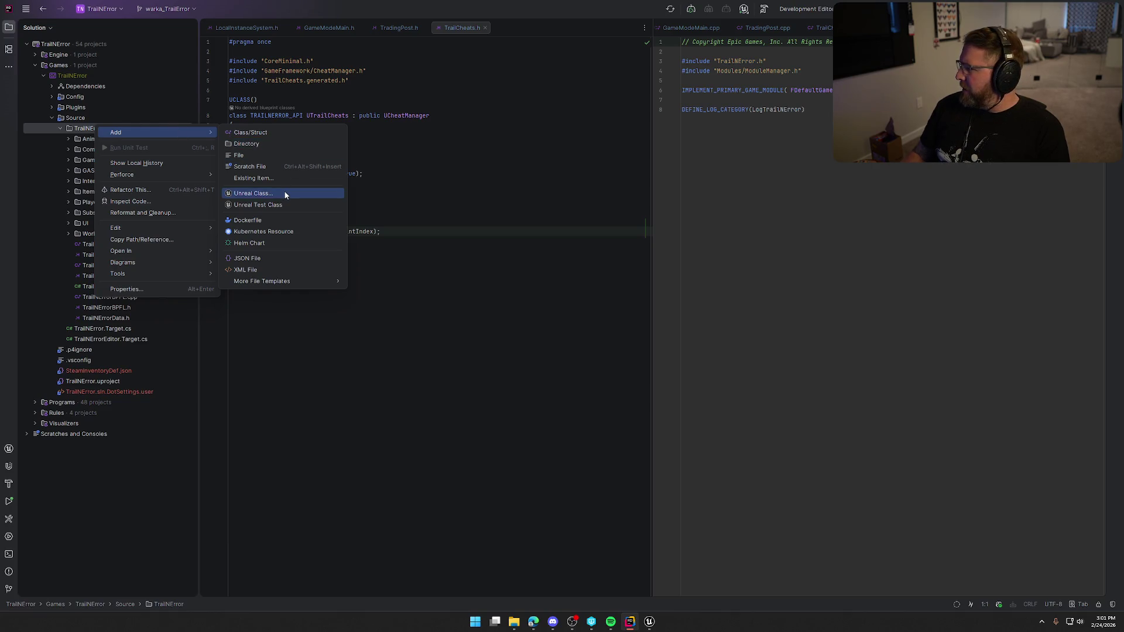
# Step: Add a new file named CustomLogs.h to the TrailNError folder
pyautogui.click(253, 155)
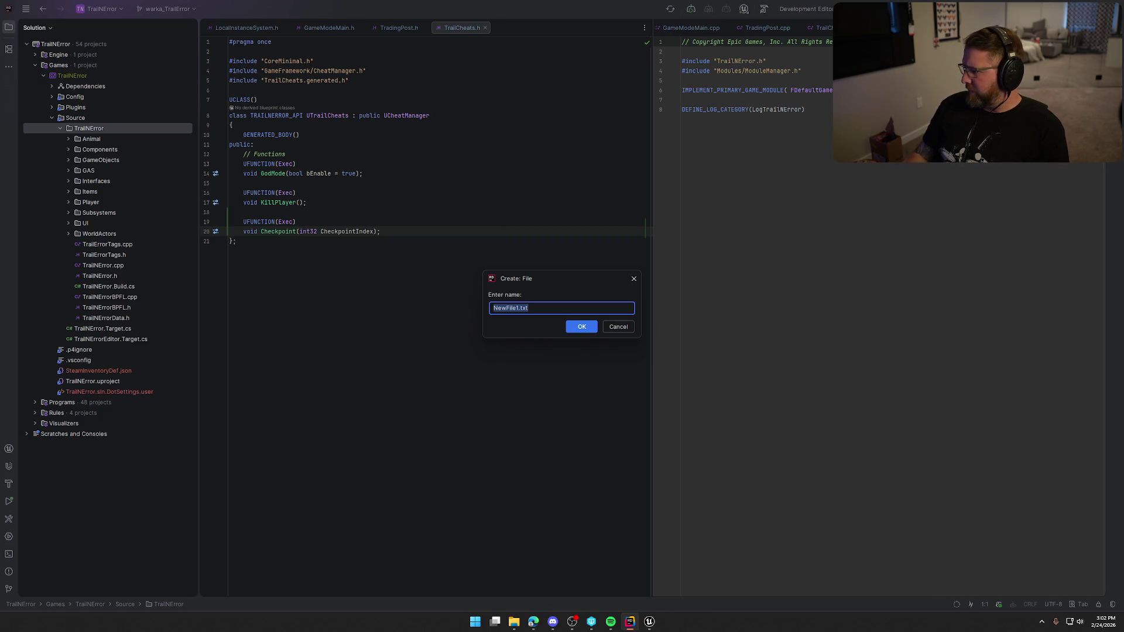
pyautogui.click(533, 307)
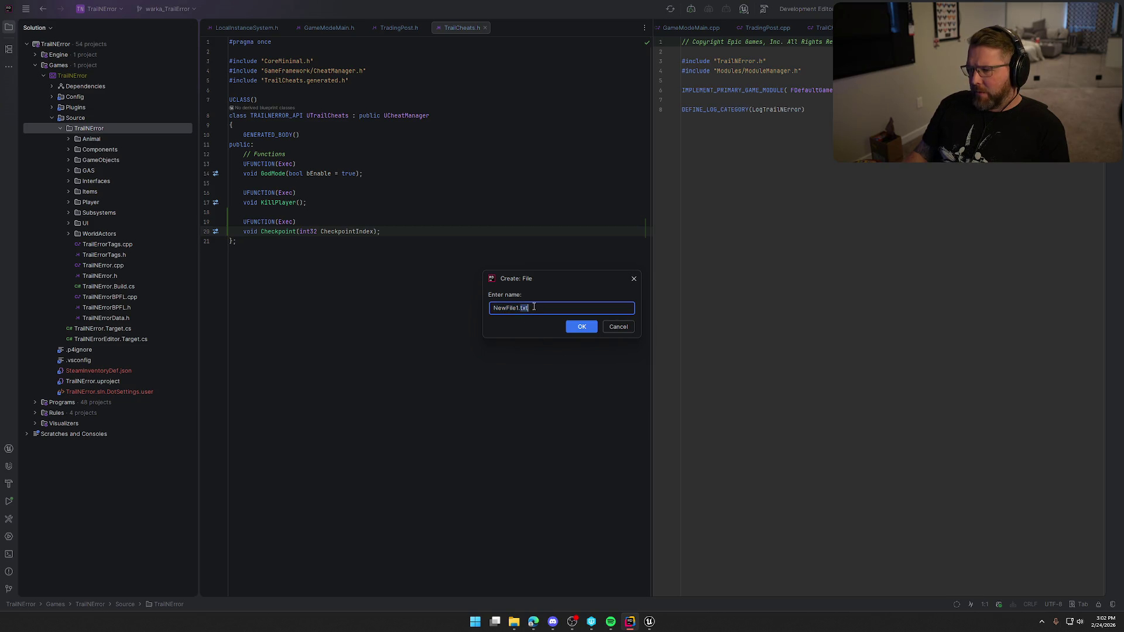
pyautogui.press('BackSpace')
pyautogui.press('BackSpace')
pyautogui.press('BackSpace')
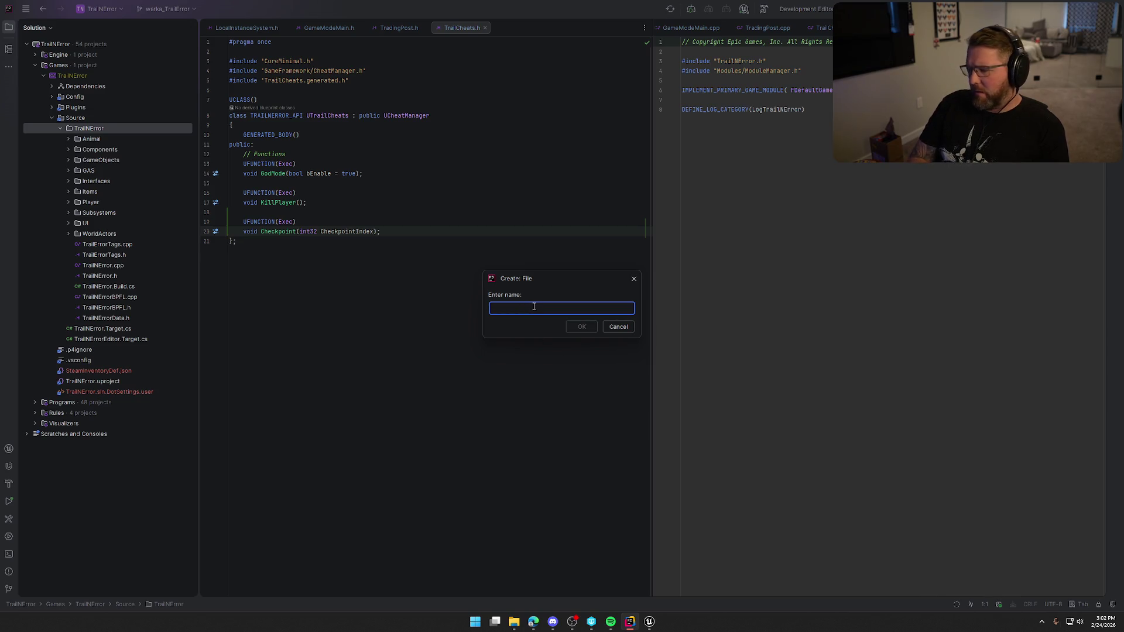
pyautogui.write('CustomLogs.h')
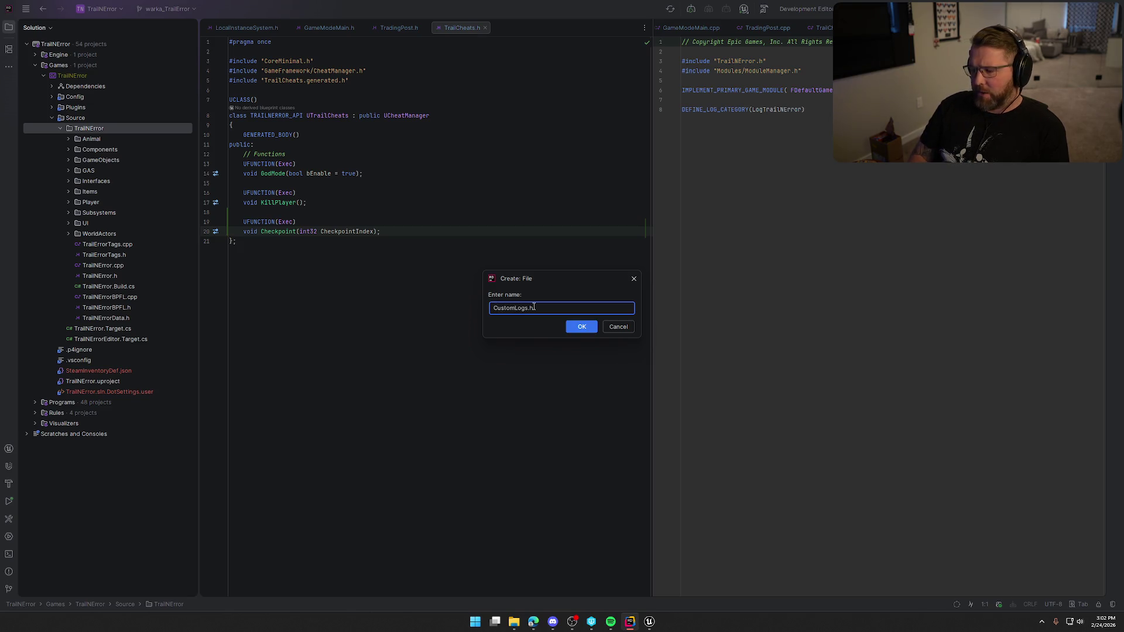
pyautogui.click(570, 327)
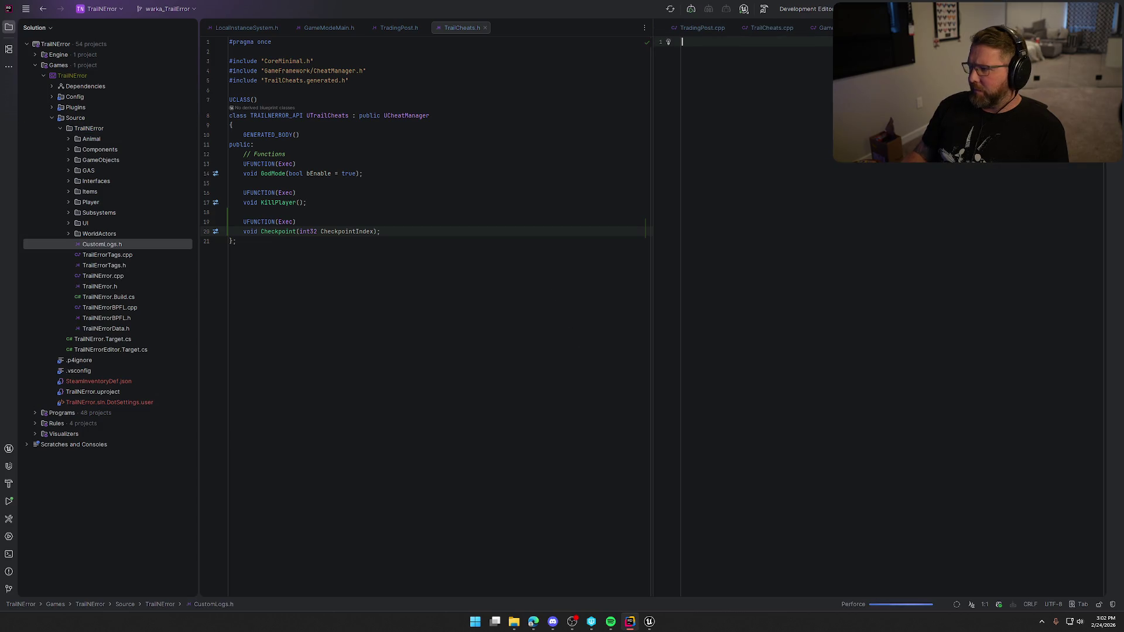
# Step: Paste the logging header template into CustomLogs.h and strip its placeholder comments from the include lines
pyautogui.moveTo(869, 28); pyautogui.dragTo(526, 27)
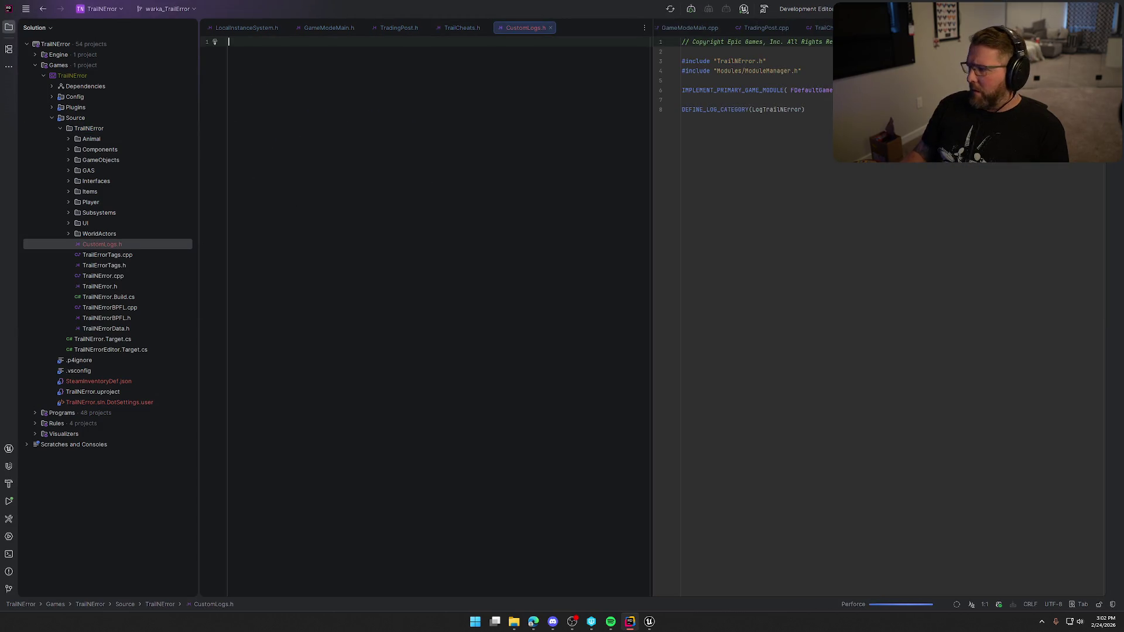
pyautogui.click(533, 622)
pyautogui.click(609, 244)
pyautogui.hotkey('ctrl', 'v')
pyautogui.click(400, 42)
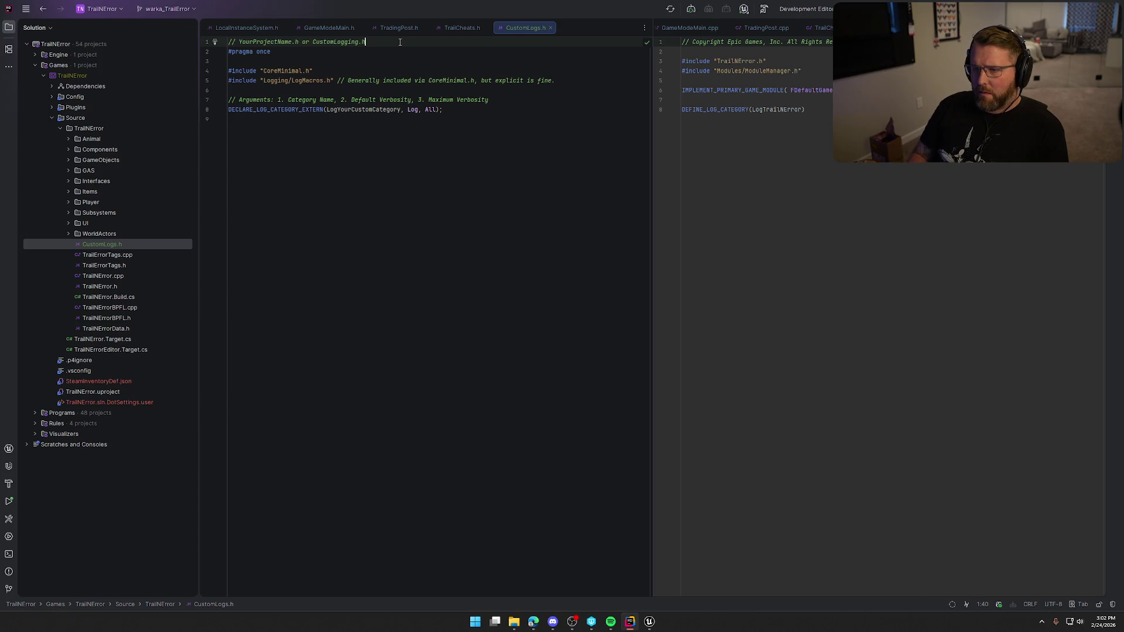
pyautogui.hotkey('shift', 'Home')
pyautogui.press('Delete')
pyautogui.press('Delete')
pyautogui.press('Down')
pyautogui.press('Down')
pyautogui.press('Down')
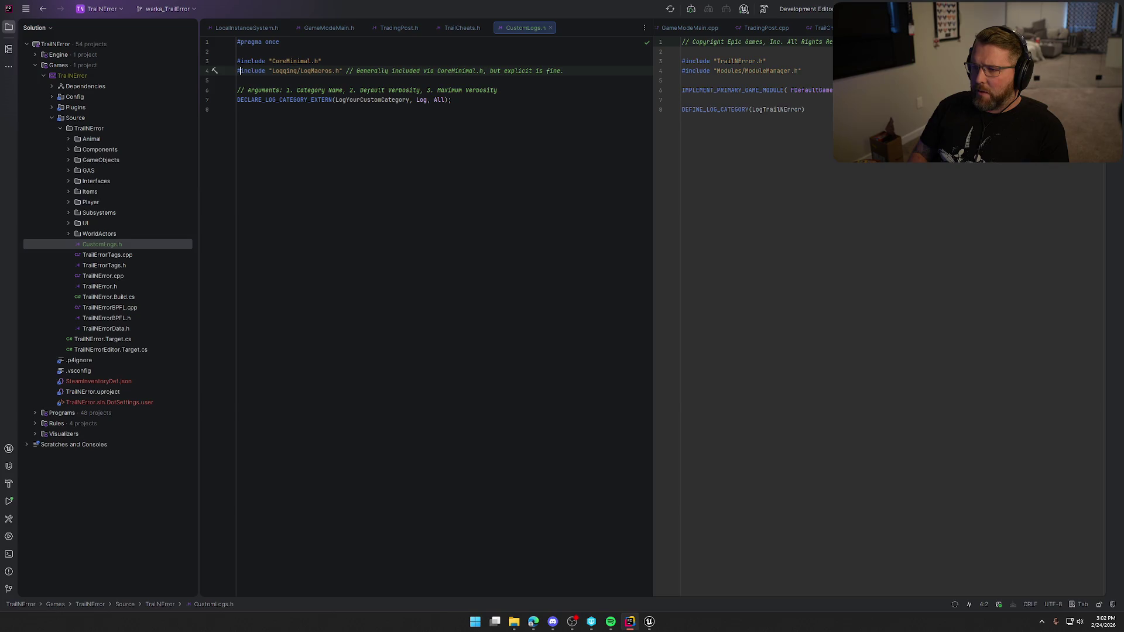
pyautogui.press('End')
pyautogui.press('BackSpace')
pyautogui.press('BackSpace')
pyautogui.press('BackSpace')
pyautogui.press('BackSpace')
pyautogui.press('BackSpace')
pyautogui.press('BackSpace')
pyautogui.press('BackSpace')
pyautogui.press('BackSpace')
pyautogui.press('BackSpace')
pyautogui.press('BackSpace')
pyautogui.press('BackSpace')
pyautogui.press('BackSpace')
pyautogui.press('BackSpace')
pyautogui.press('BackSpace')
pyautogui.press('BackSpace')
pyautogui.press('BackSpace')
pyautogui.press('Down')
pyautogui.press('Down')
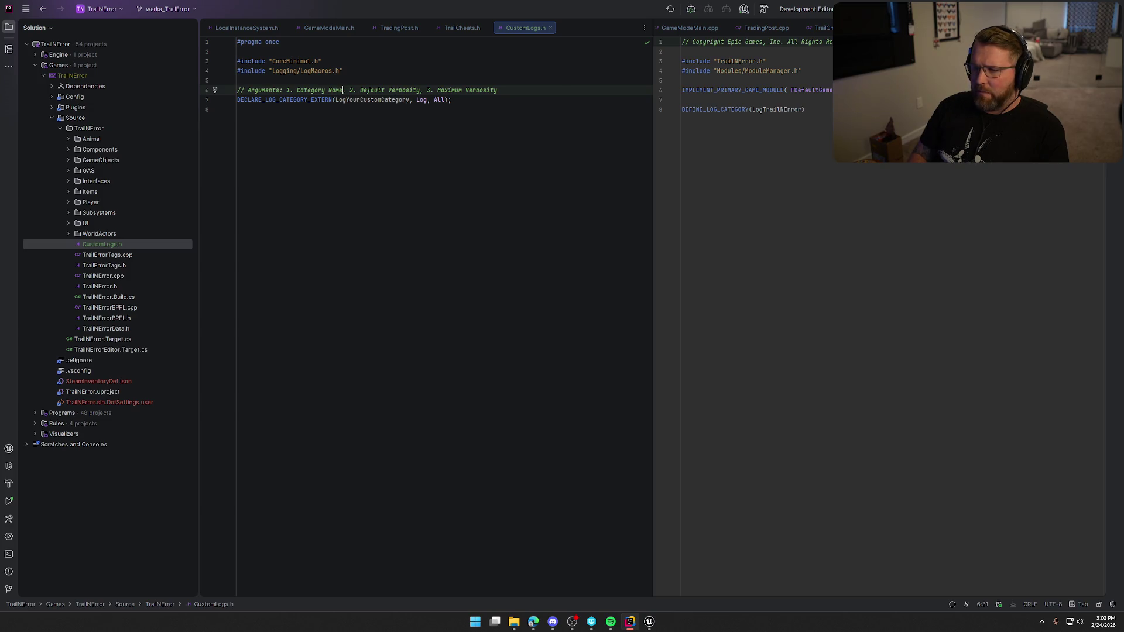
# Step: Rename the placeholder category in the extern declaration to LogTrailGeneral
pyautogui.press('Down')
pyautogui.hotkey('ctrl', 'Right')
pyautogui.hotkey('ctrl', 'BackSpace')
pyautogui.hotkey('ctrl', 'BackSpace')
pyautogui.hotkey('ctrl', 'BackSpace')
pyautogui.press('BackSpace')
pyautogui.press('BackSpace')
pyautogui.press('BackSpace')
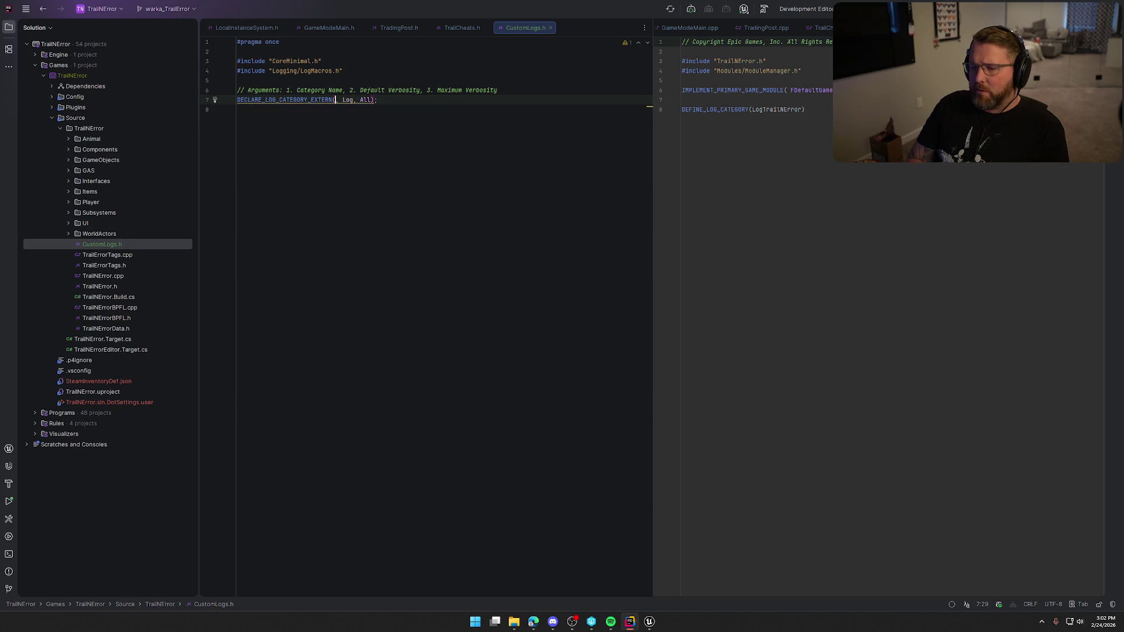
pyautogui.write('LogTrail')
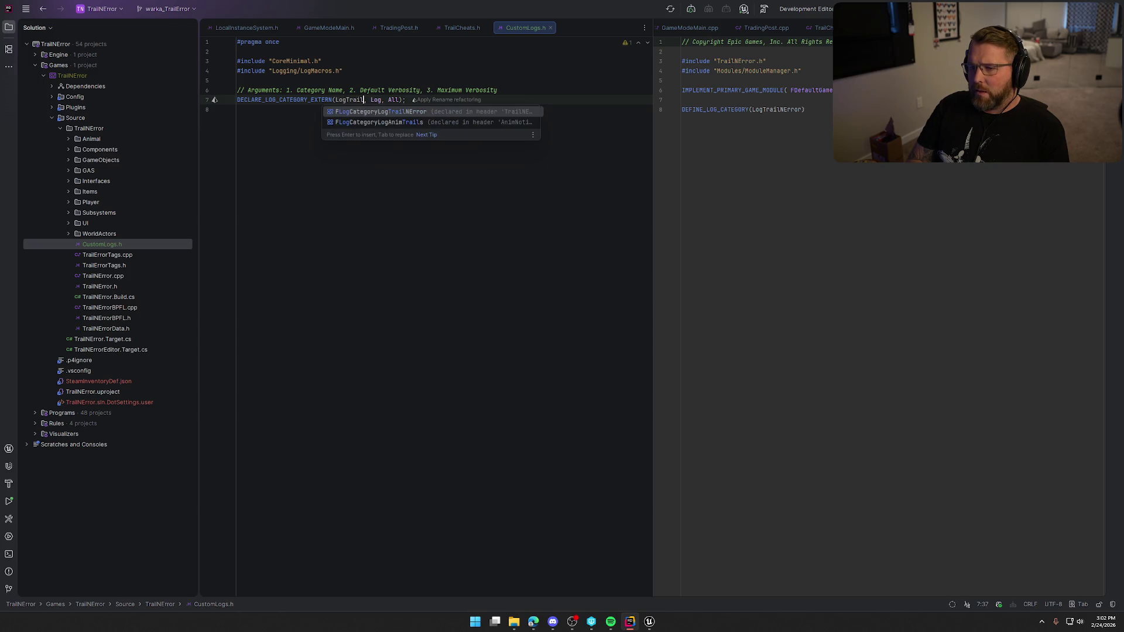
pyautogui.write('General')
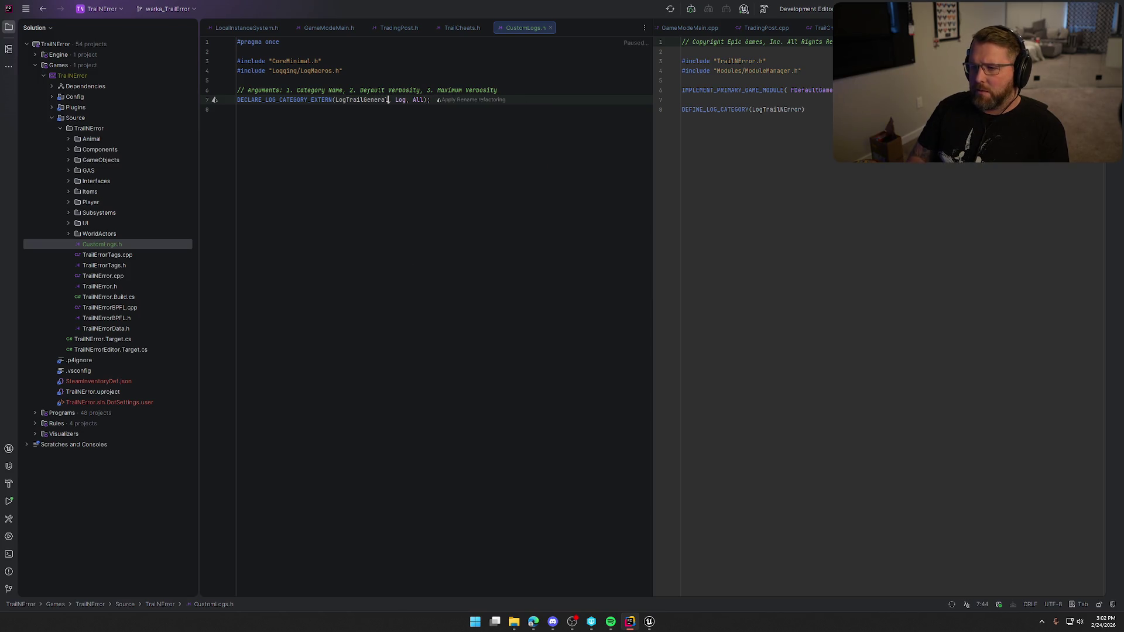
pyautogui.press('Right')
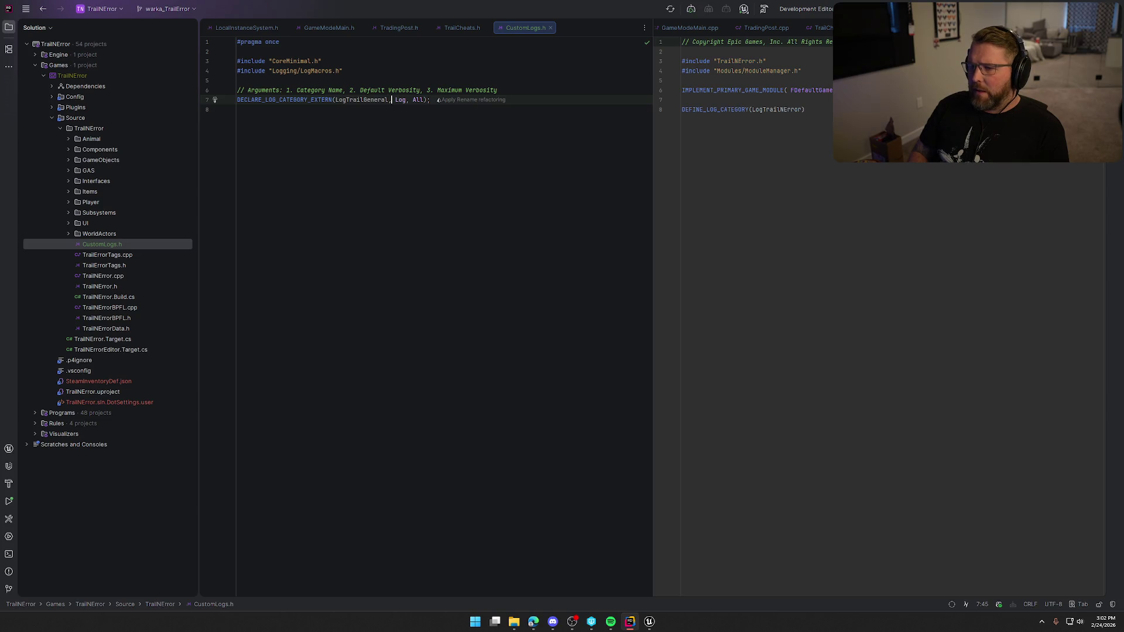
pyautogui.press('Right')
pyautogui.press('Right')
pyautogui.press('Right')
pyautogui.press('Right')
pyautogui.press('Right')
pyautogui.press('Right')
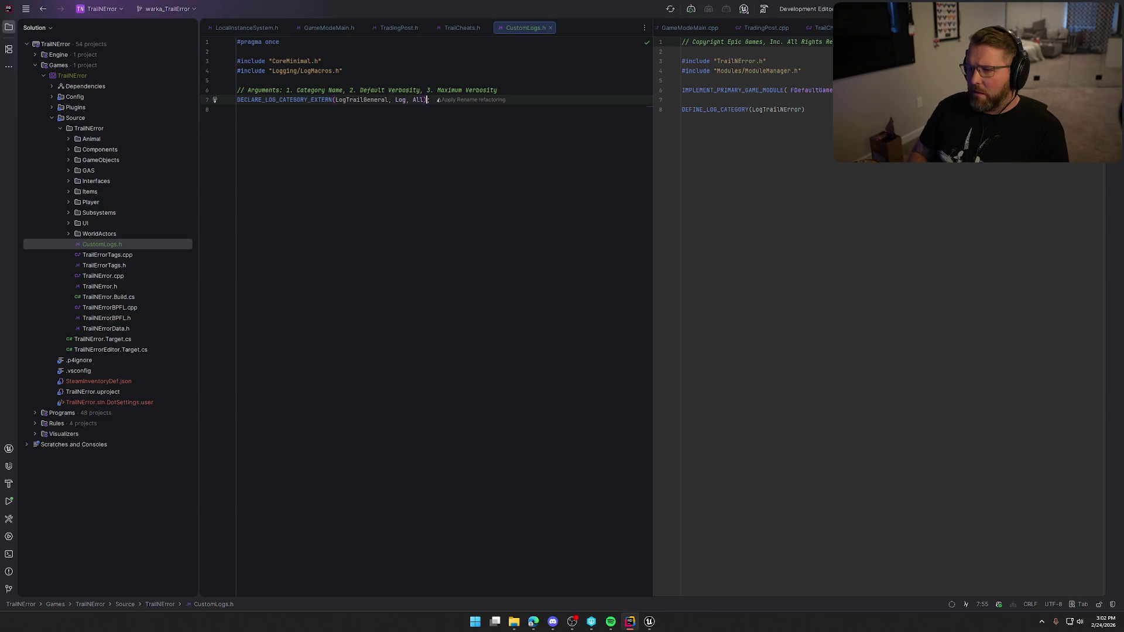
pyautogui.write(';')
pyautogui.press('Return')
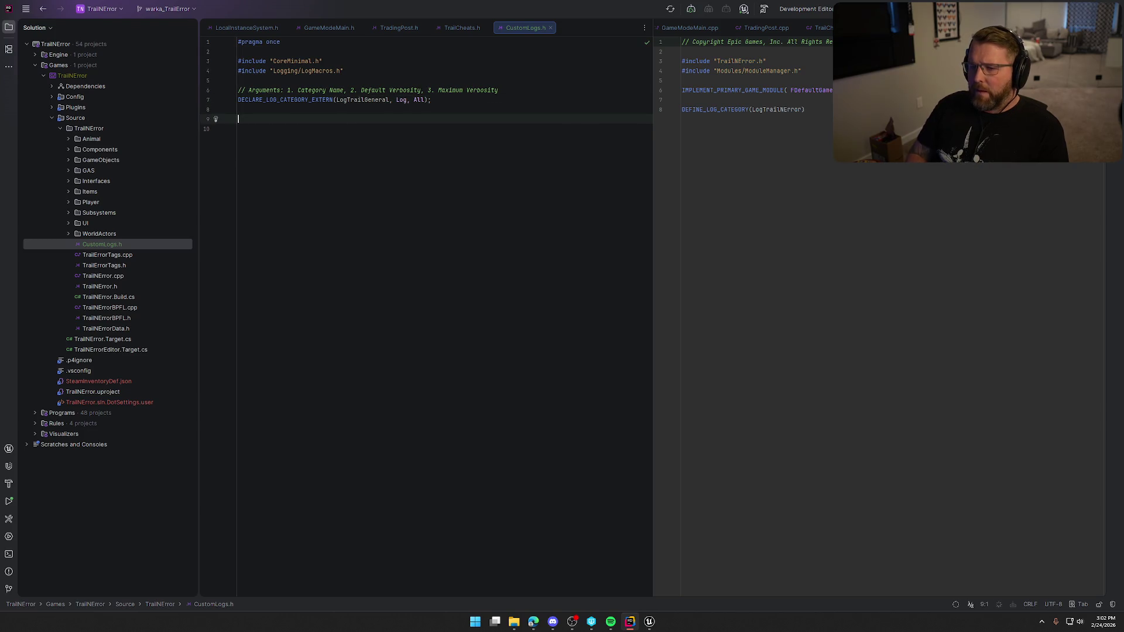
pyautogui.write('De')
pyautogui.press('BackSpace')
pyautogui.press('BackSpace')
pyautogui.press('BackSpace')
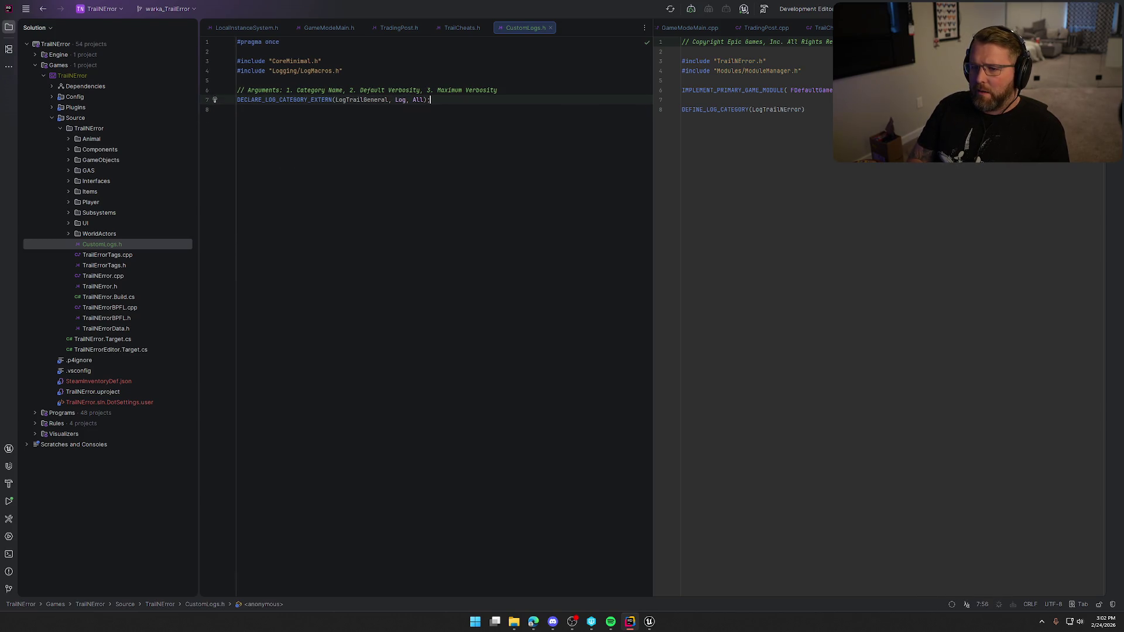
pyautogui.moveTo(104, 266)
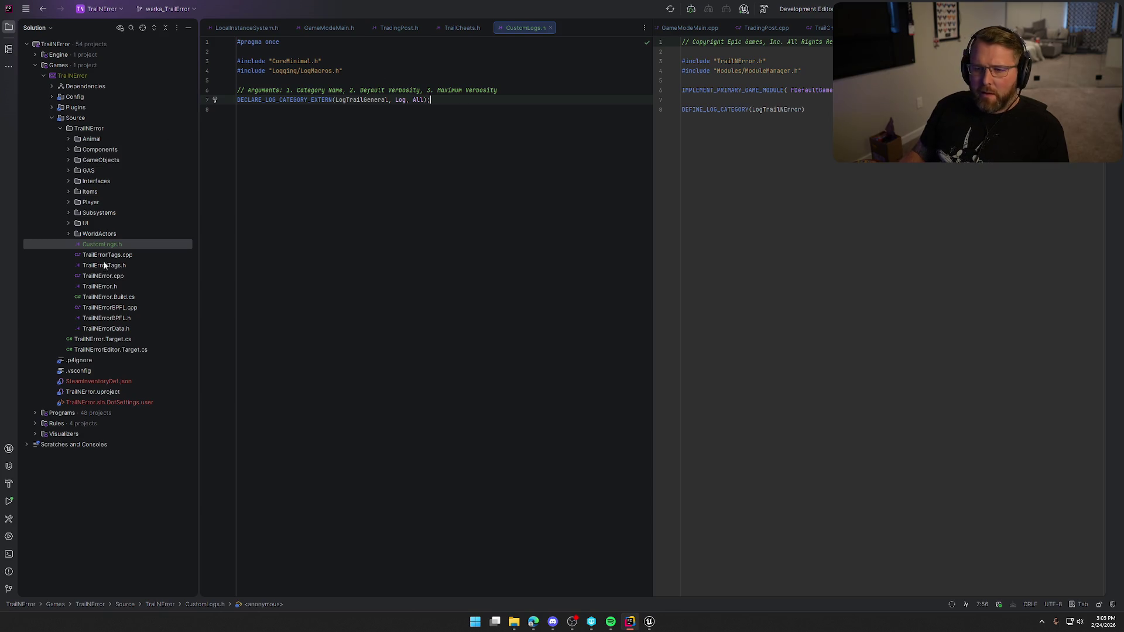
# Step: Add a CustomLogs.cpp file to the TrailNError folder and paste the log-category definition template
pyautogui.rightClick(83, 127)
pyautogui.moveTo(105, 132)
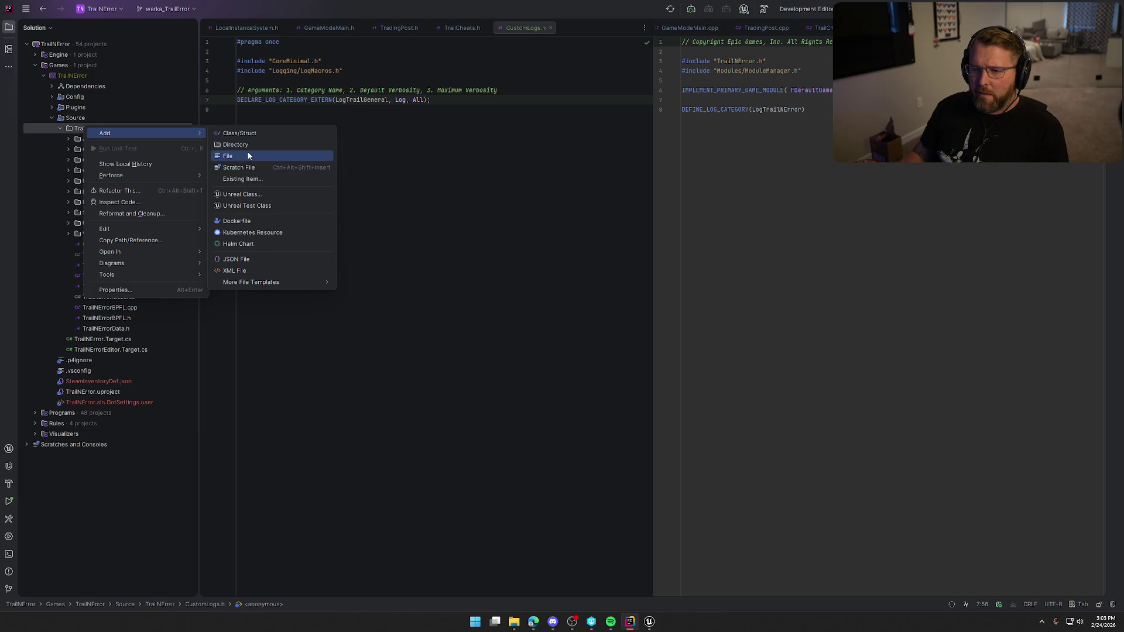
pyautogui.click(248, 155)
pyautogui.write('CustomLogs.cp')
pyautogui.click(582, 326)
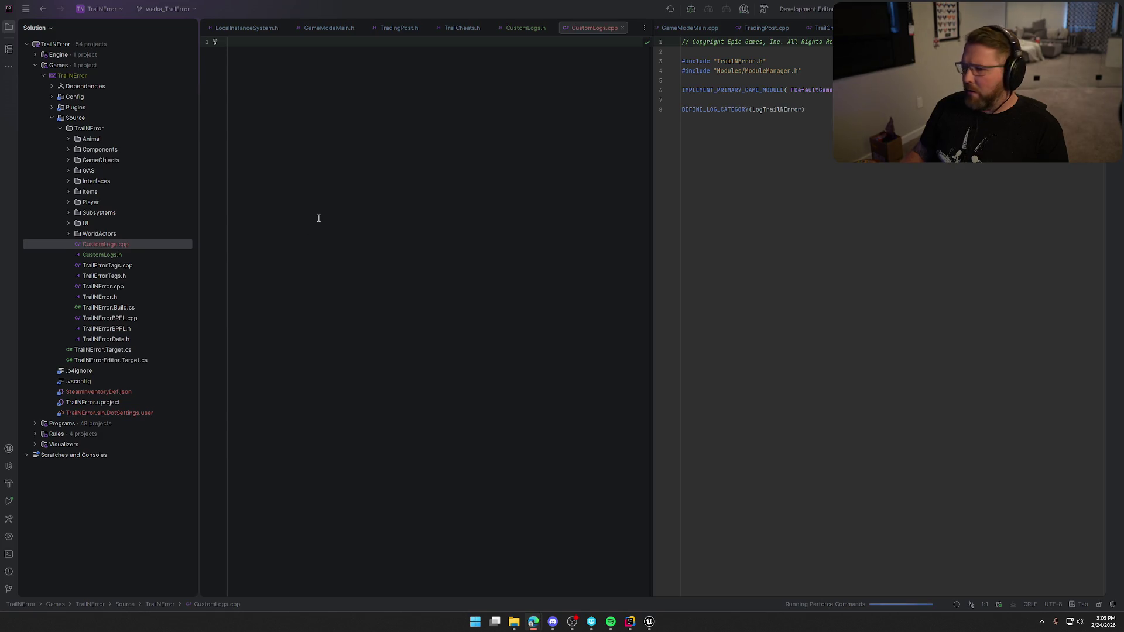
pyautogui.write('// YourProjectName.cpp #include "YourProjectName.h" // Include the header file where the declaration is  DEFINE_LOG_CATEGORY(LogYourCustomCategory);')
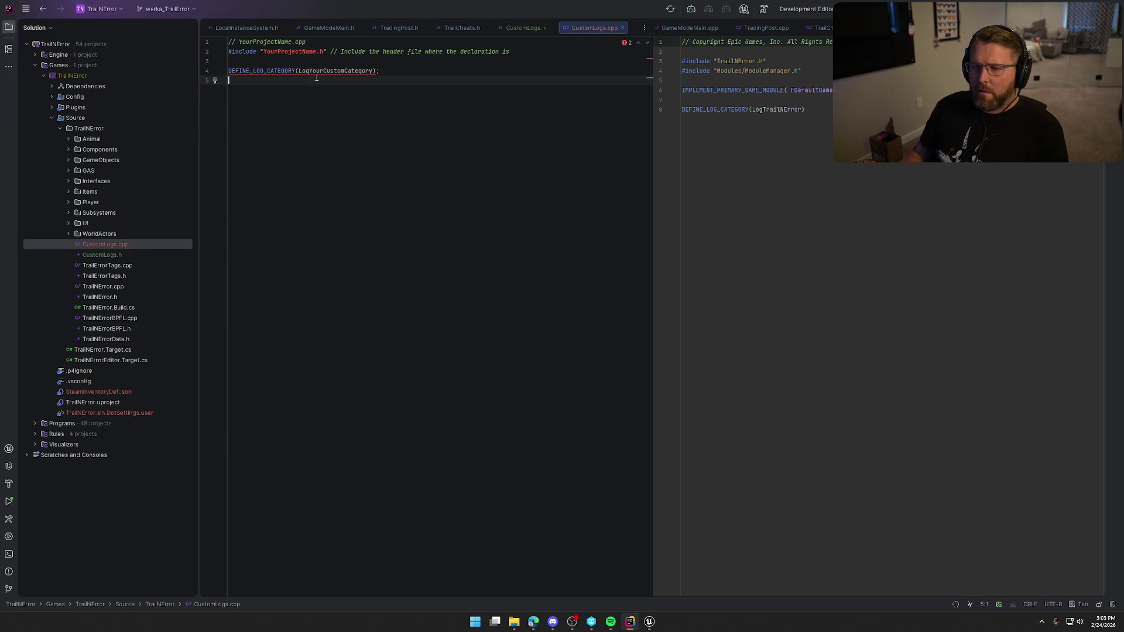
# Step: Remove the placeholder comment and change the include to "CustomLogs.h"
pyautogui.click(313, 44)
pyautogui.hotkey('shift', 'Home')
pyautogui.press('BackSpace')
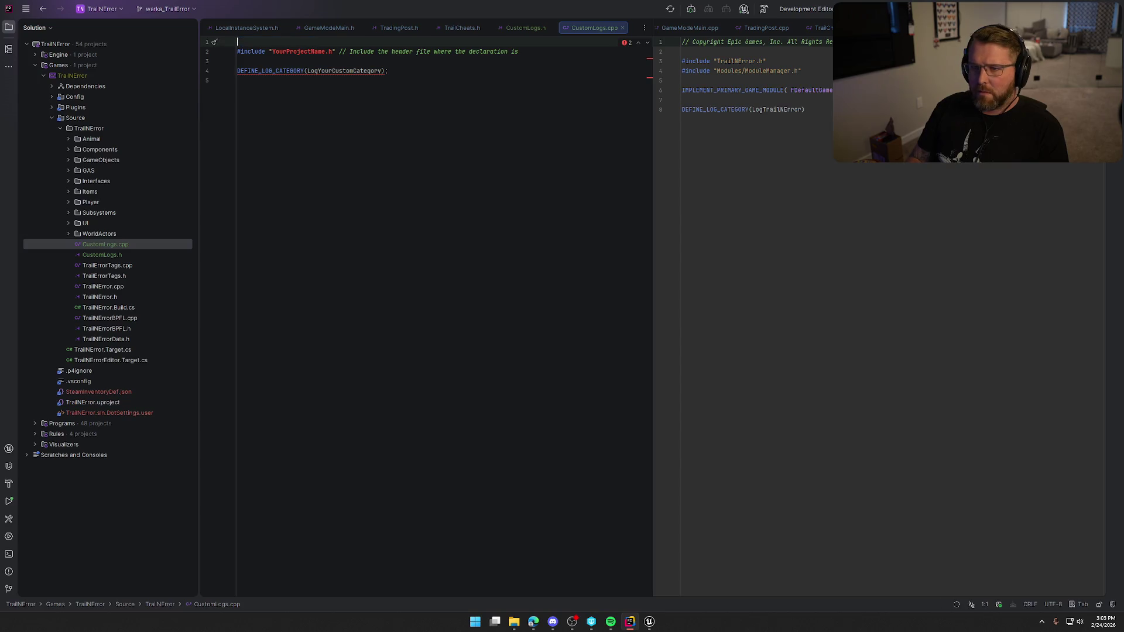
pyautogui.press('Delete')
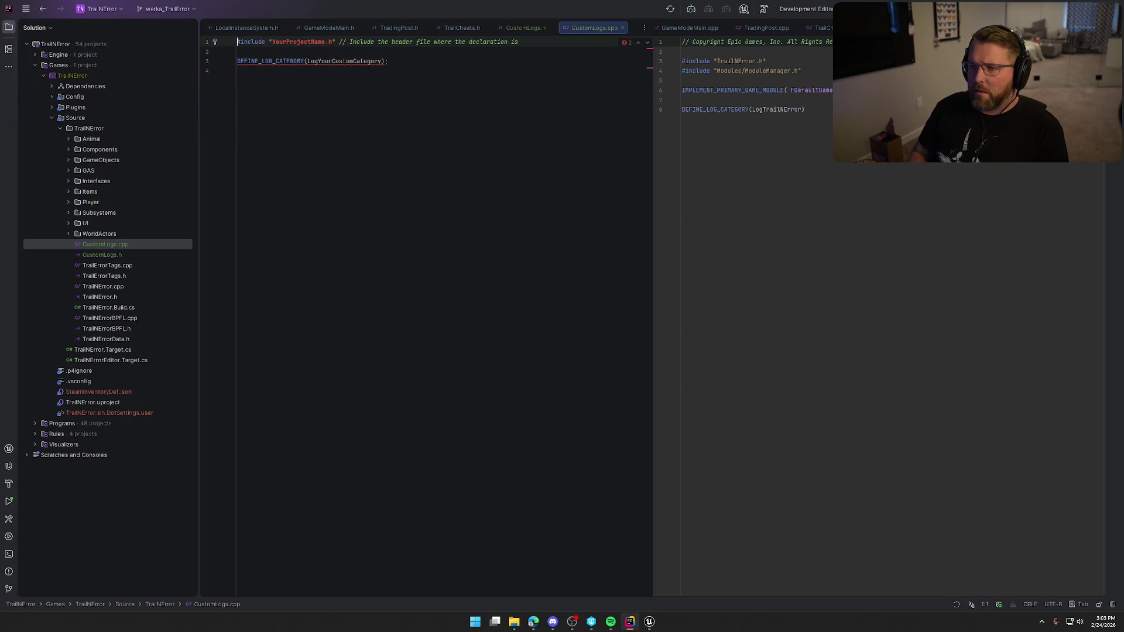
pyautogui.press('BackSpace')
pyautogui.press('BackSpace')
pyautogui.press('BackSpace')
pyautogui.press('BackSpace')
pyautogui.press('BackSpace')
pyautogui.press('BackSpace')
pyautogui.press('BackSpace')
pyautogui.press('BackSpace')
pyautogui.press('BackSpace')
pyautogui.press('BackSpace')
pyautogui.press('BackSpace')
pyautogui.press('BackSpace')
pyautogui.press('BackSpace')
pyautogui.press('BackSpace')
pyautogui.press('BackSpace')
pyautogui.press('BackSpace')
pyautogui.press('BackSpace')
pyautogui.press('BackSpace')
pyautogui.press('BackSpace')
pyautogui.press('BackSpace')
pyautogui.press('BackSpace')
pyautogui.write('#include "')
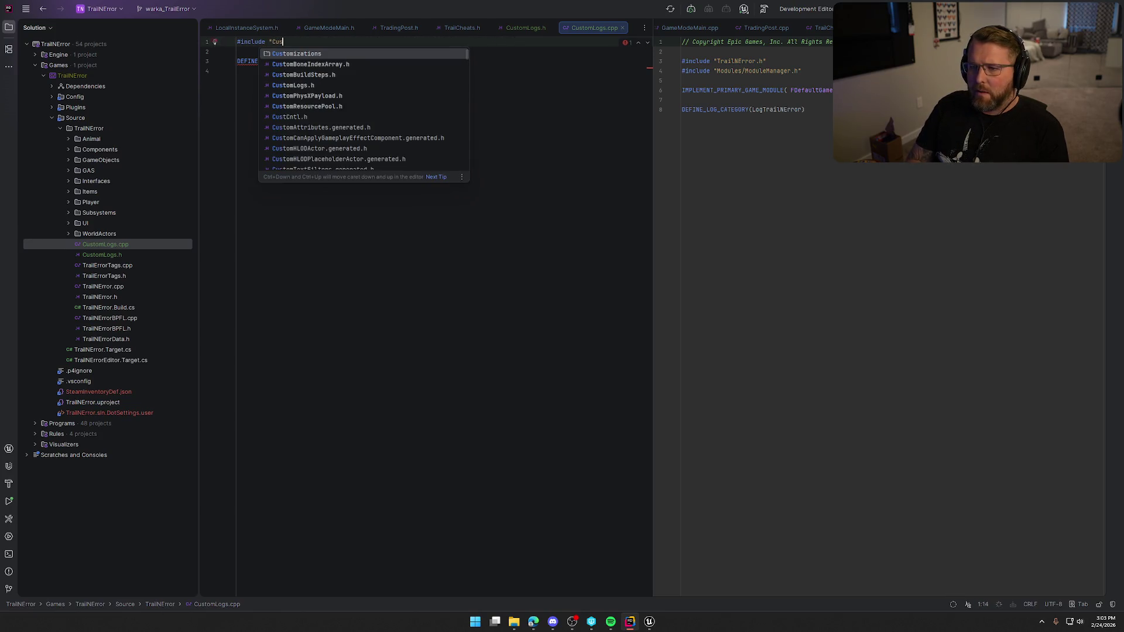
pyautogui.write('Cus')
pyautogui.press('Return')
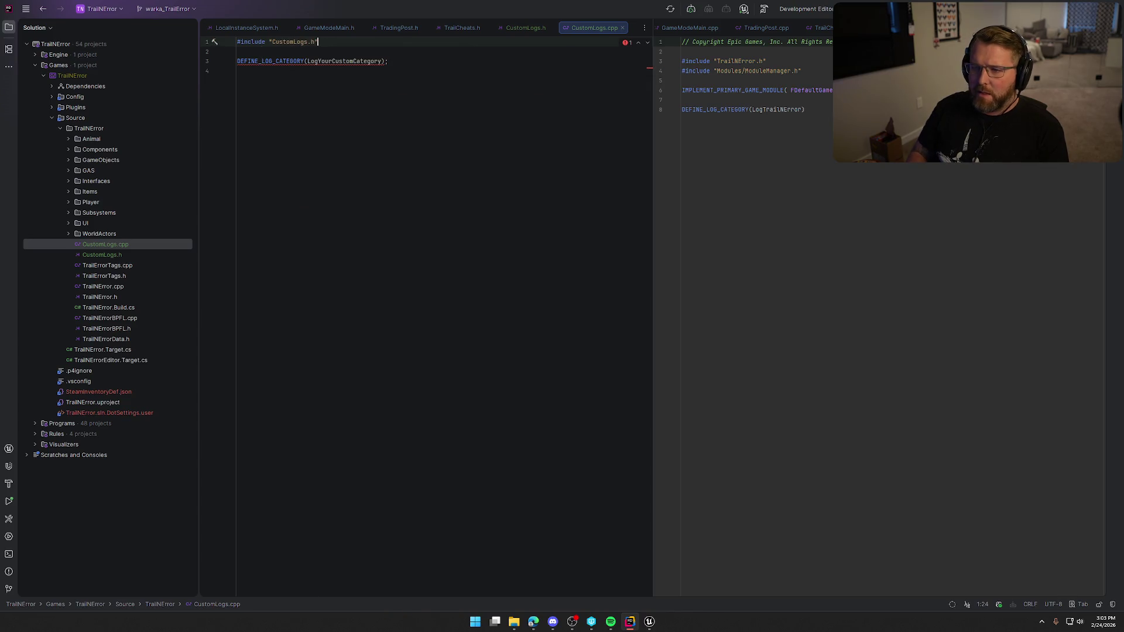
# Step: Rename the DEFINE_LOG_CATEGORY name to LogTrailGeneral
pyautogui.press('Down')
pyautogui.press('Down')
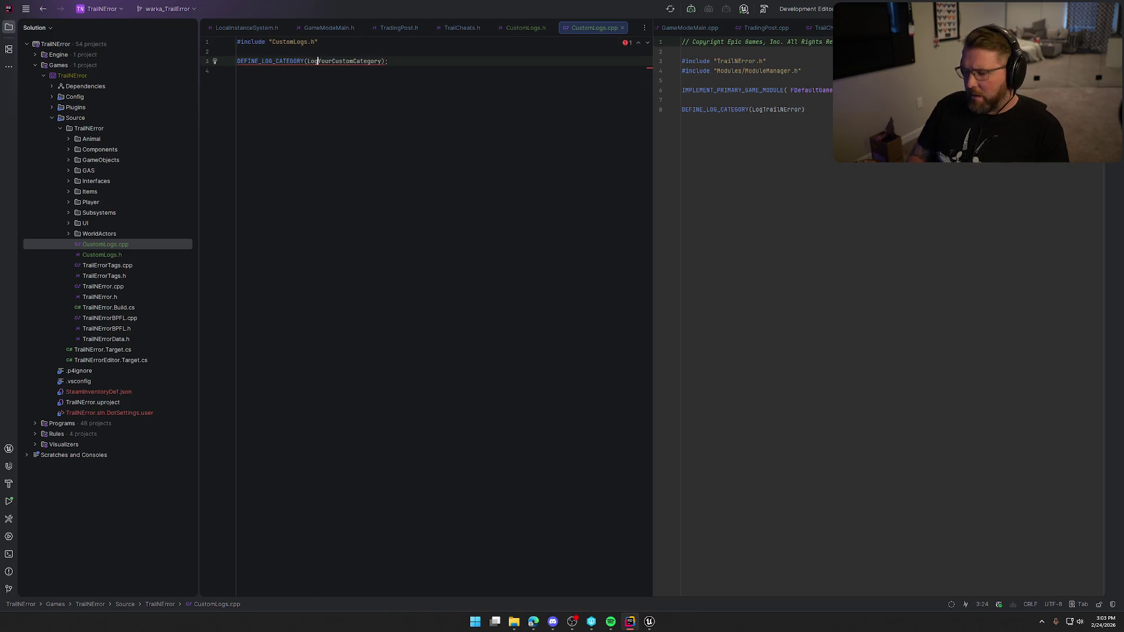
pyautogui.press('BackSpace')
pyautogui.press('BackSpace')
pyautogui.press('BackSpace')
pyautogui.press('BackSpace')
pyautogui.press('BackSpace')
pyautogui.press('BackSpace')
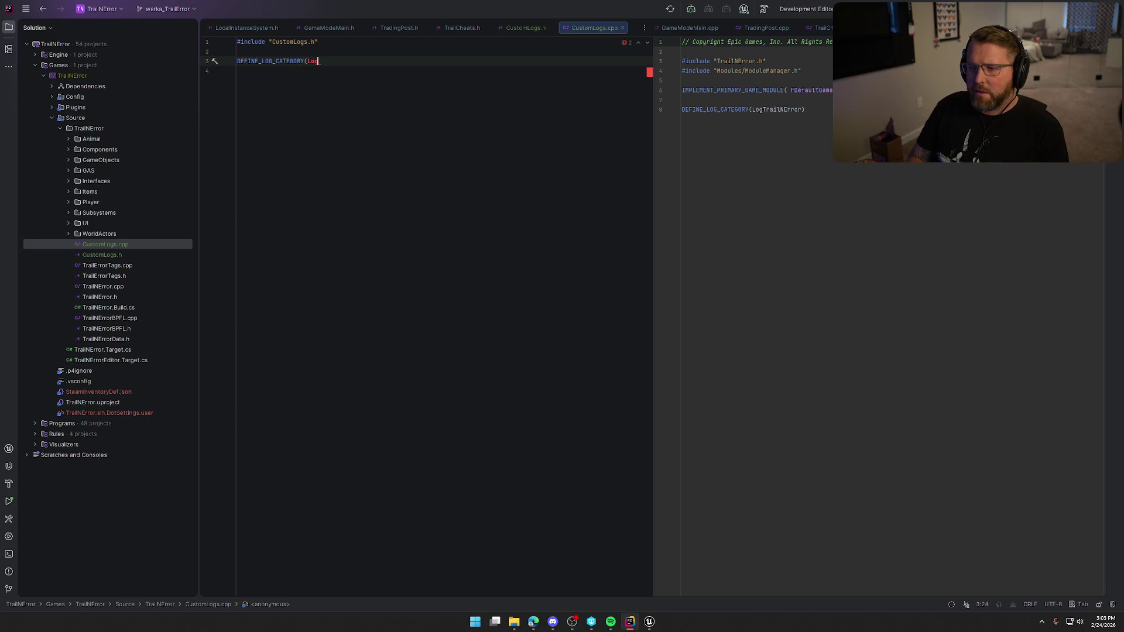
pyautogui.press('Tab')
pyautogui.press('End')
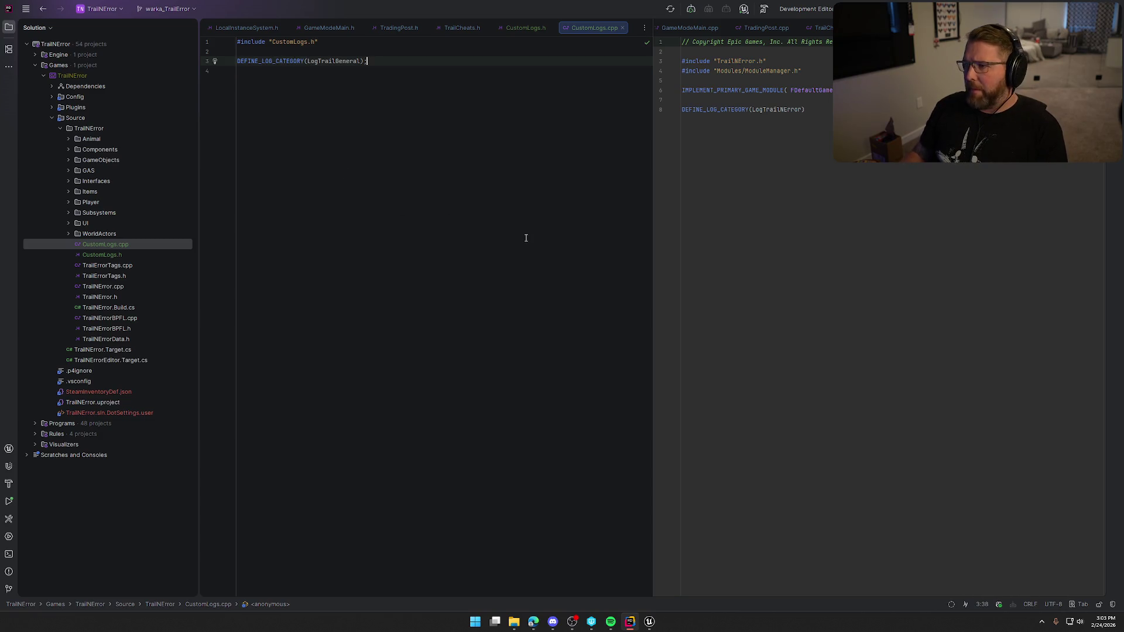
pyautogui.hotkey('alt', 'o')
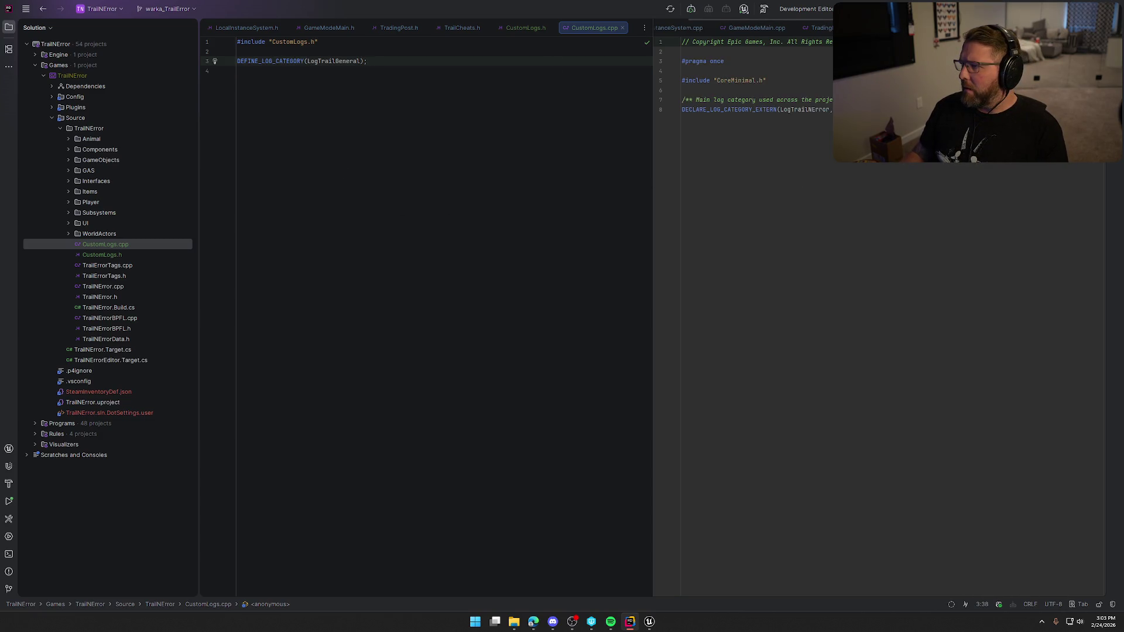
# Step: Cut the LogTrailNError definition from TrailNError.cpp and paste it into CustomLogs.cpp
pyautogui.hotkey('ctrl', 'F4')
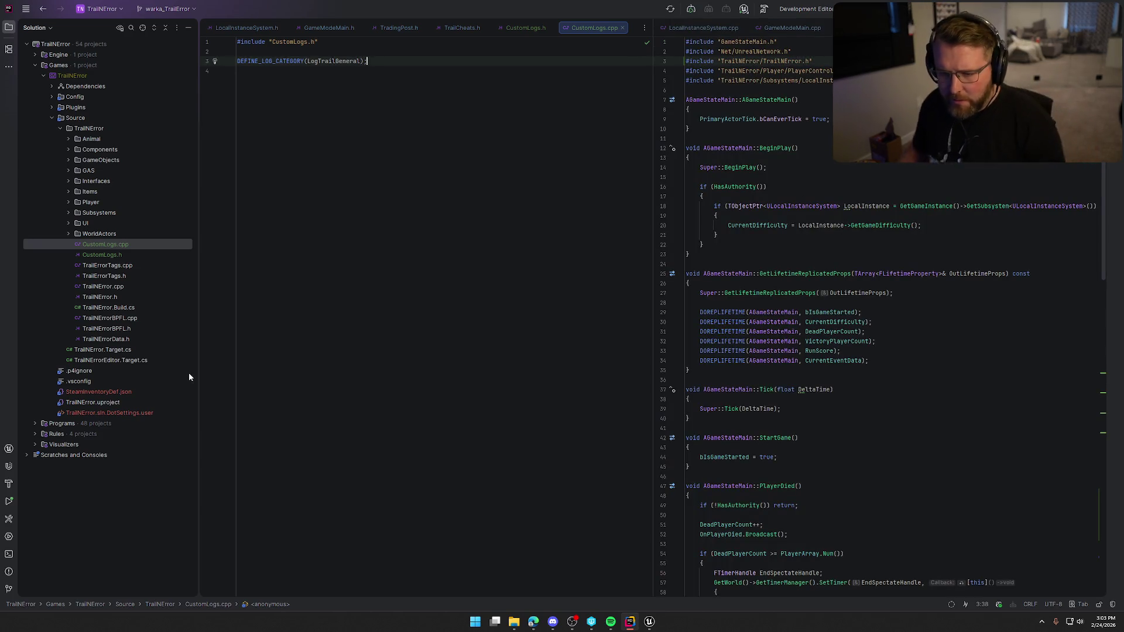
pyautogui.doubleClick(126, 285)
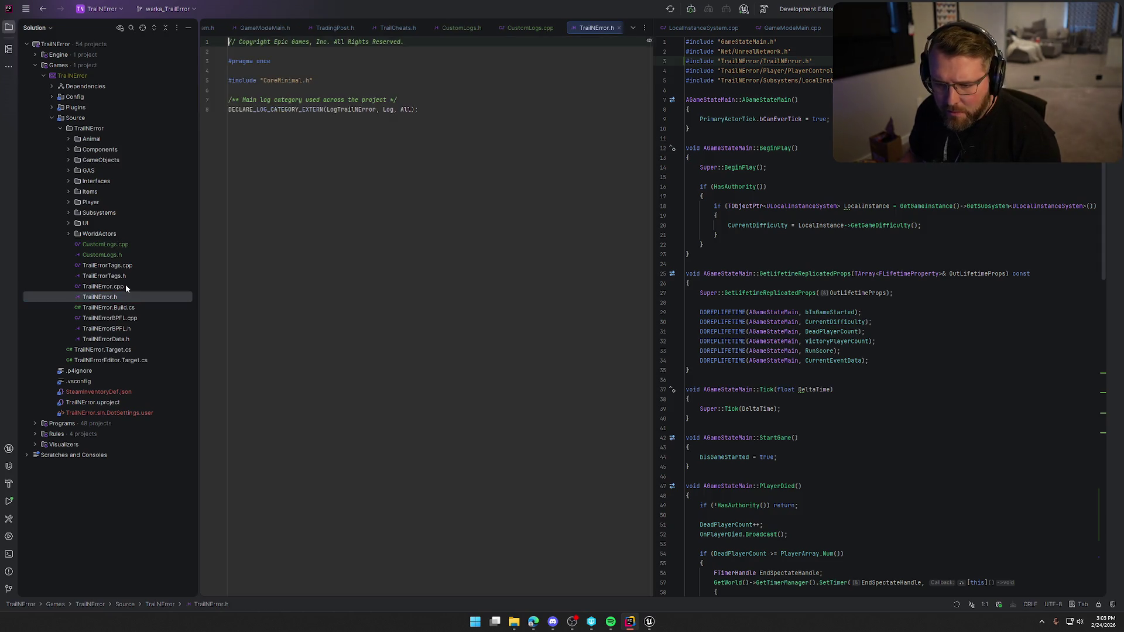
pyautogui.hotkey('ctrl', 'End')
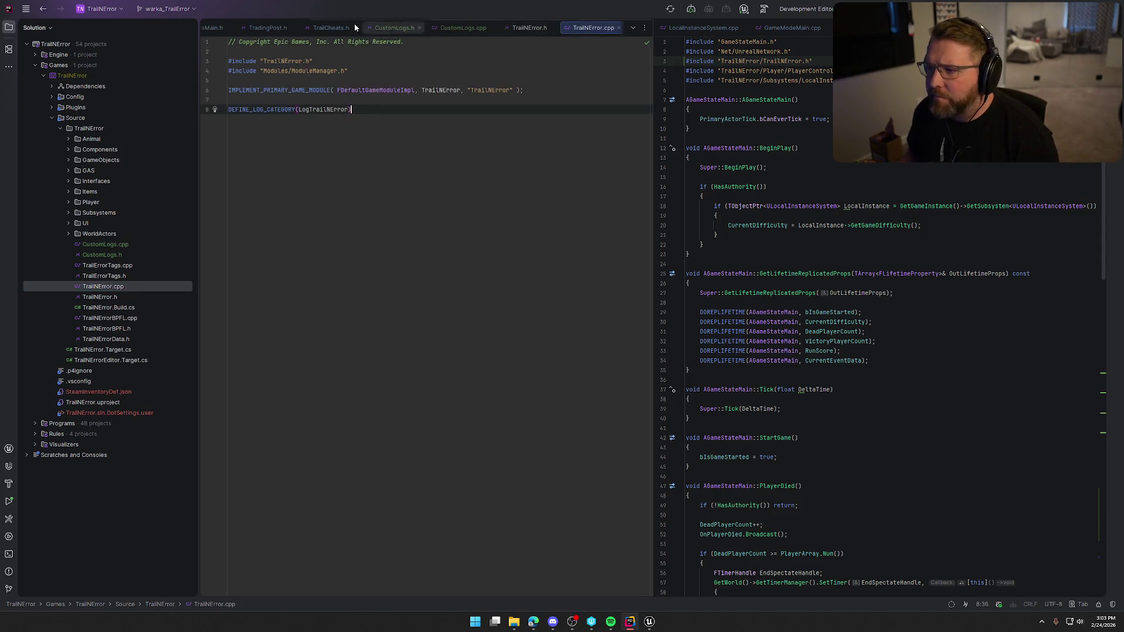
pyautogui.hotkey('alt', '1')
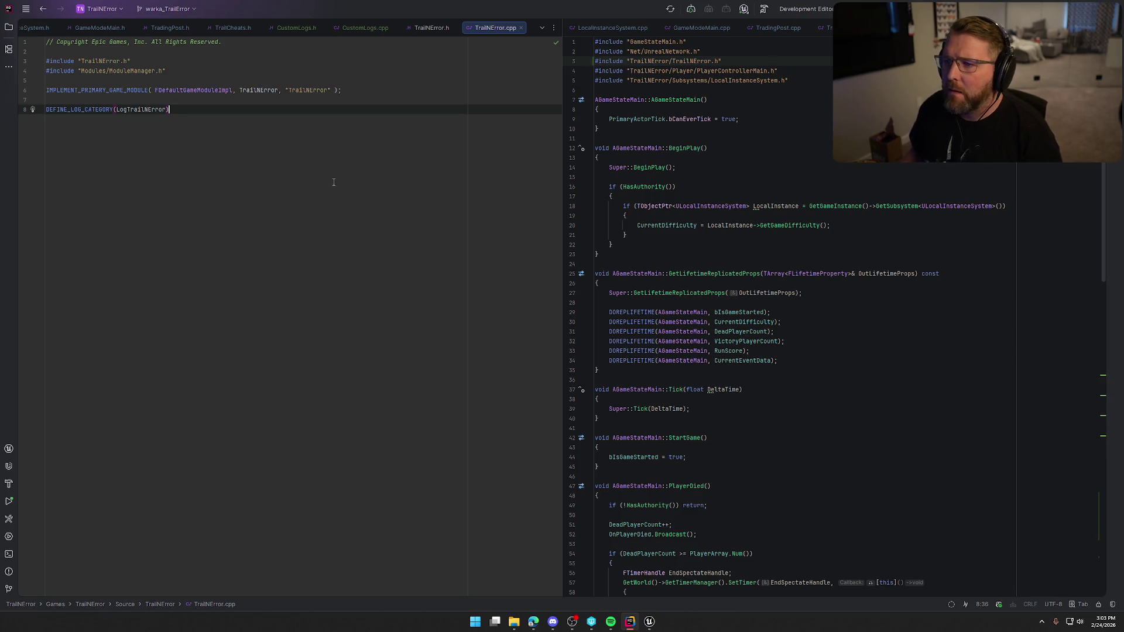
pyautogui.hotkey('shift', 'Home')
pyautogui.hotkey('ctrl', 'c')
pyautogui.press('BackSpace')
pyautogui.click(365, 28)
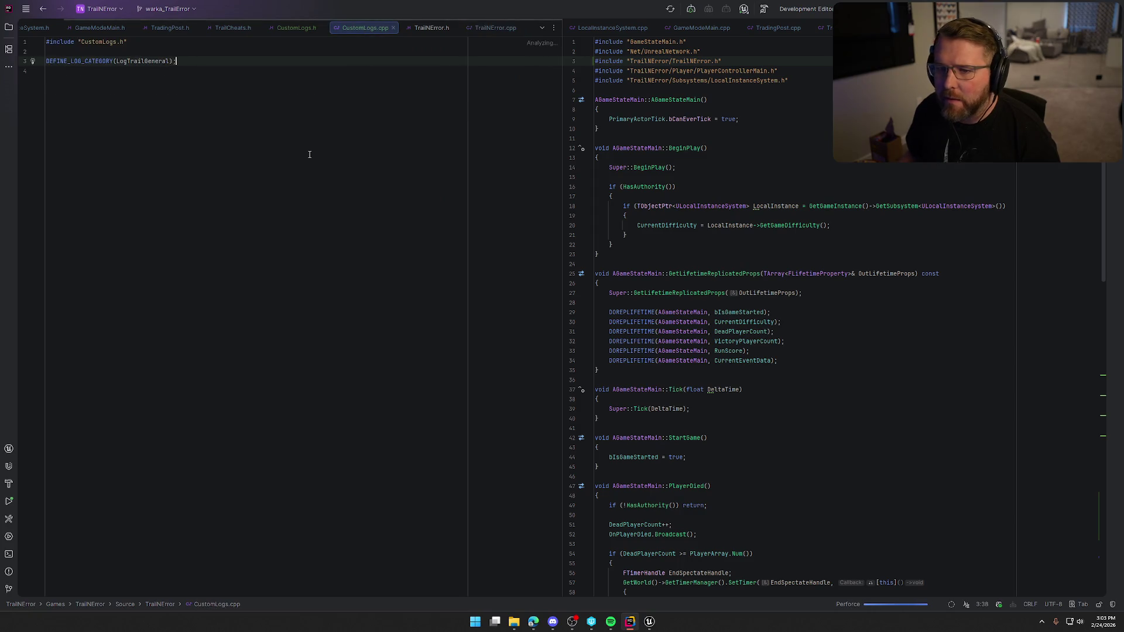
pyautogui.press('Return')
pyautogui.hotkey('ctrl', 'v')
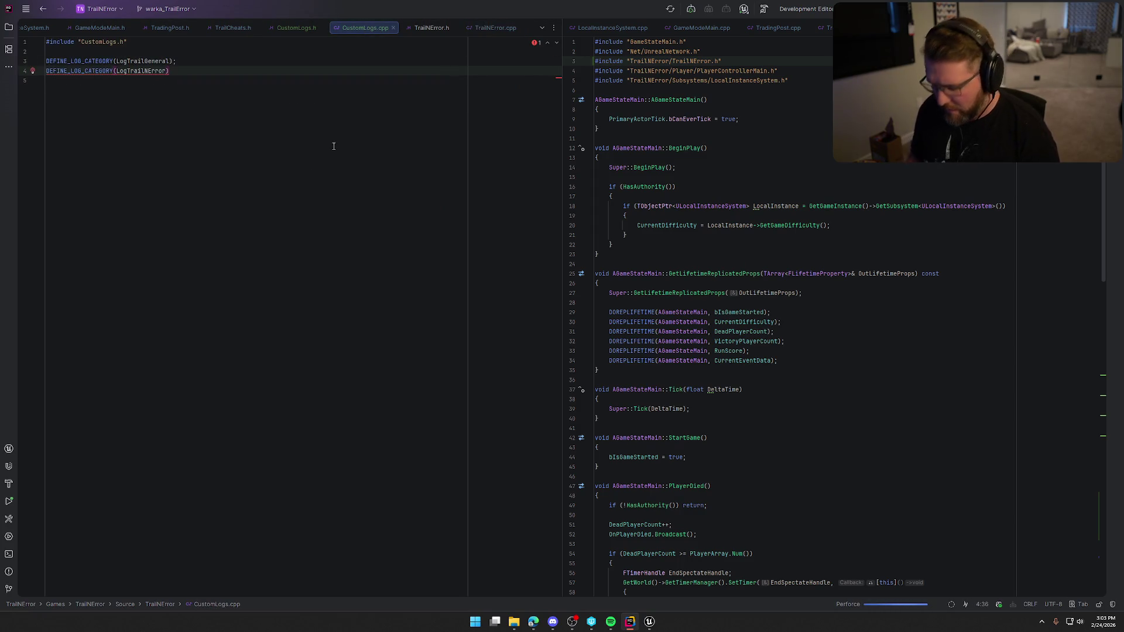
# Step: Remove the declaration from TrailNError.h, declare LogTrailNError in CustomLogs.h and drop LogTrailGeneral there
pyautogui.click(430, 29)
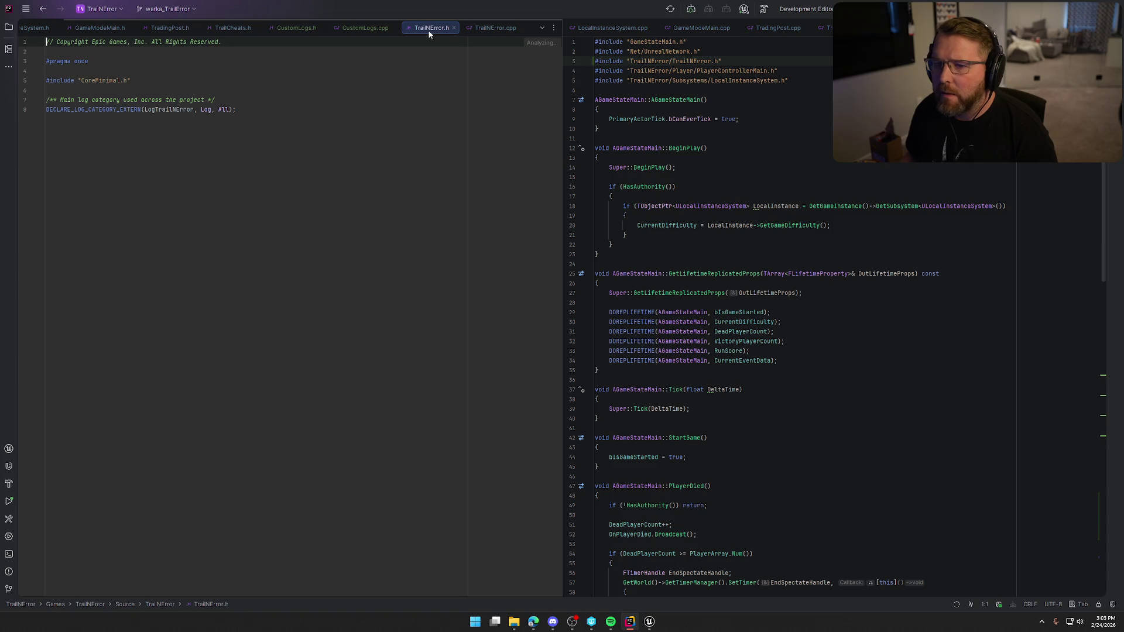
pyautogui.click(274, 108)
pyautogui.hotkey('shift', 'Home')
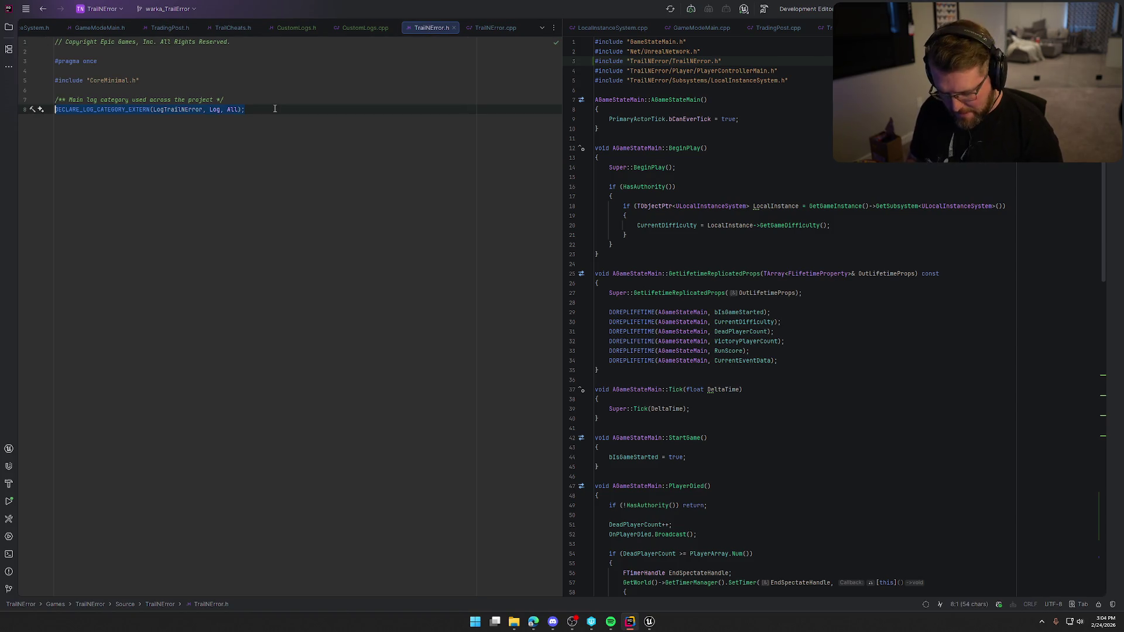
pyautogui.press('BackSpace')
pyautogui.press('BackSpace')
pyautogui.hotkey('shift', 'Home')
pyautogui.press('BackSpace')
pyautogui.press('BackSpace')
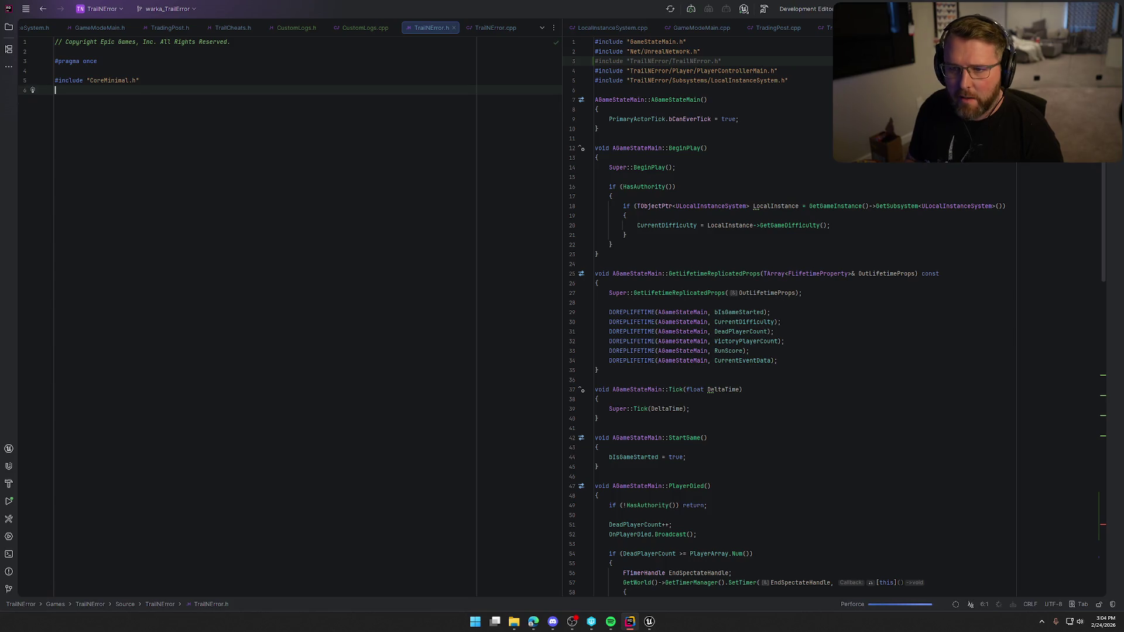
pyautogui.click(296, 28)
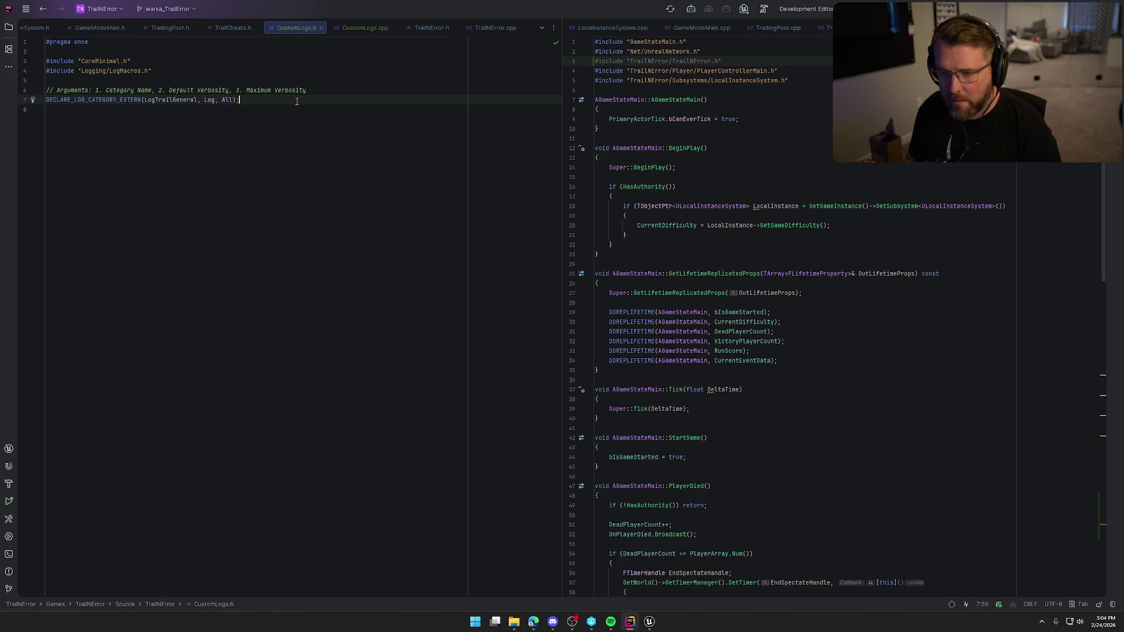
pyautogui.press('Home')
pyautogui.press('Return')
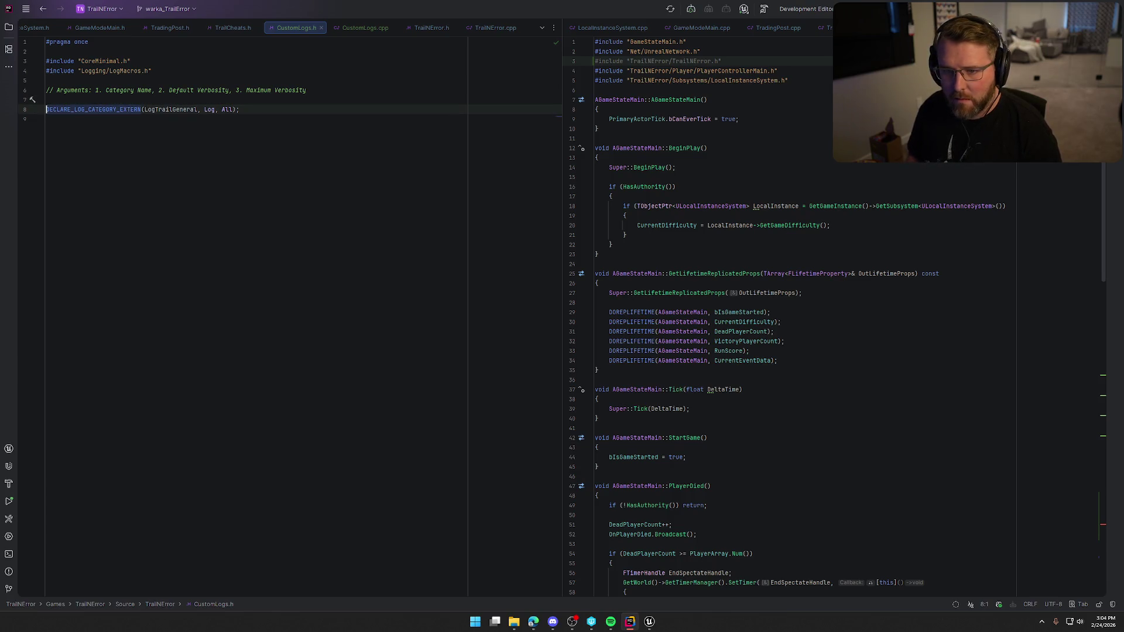
pyautogui.press('Tab')
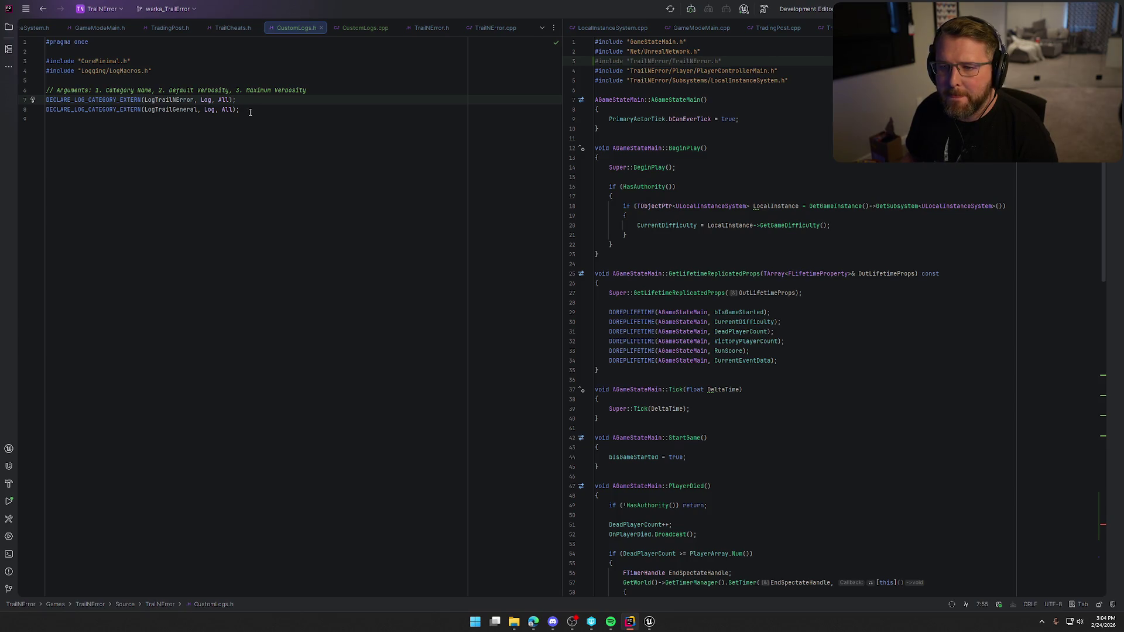
pyautogui.hotkey('shift', 'Down')
pyautogui.press('BackSpace')
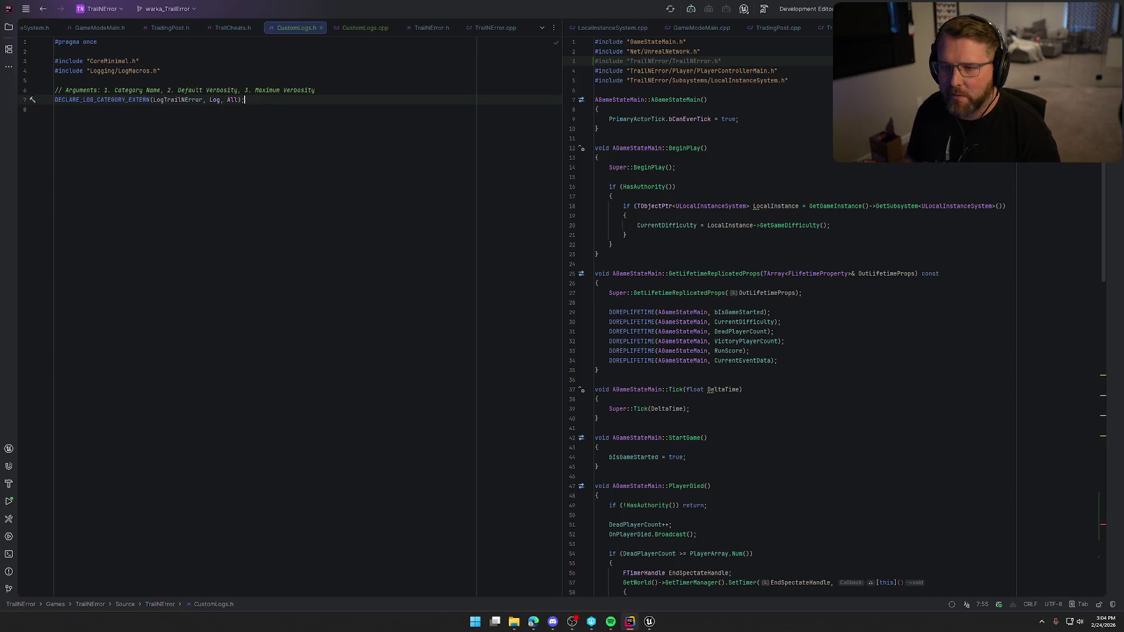
# Step: Delete the LogTrailGeneral definition from CustomLogs.cpp, leaving only LogTrailNError
pyautogui.click(362, 29)
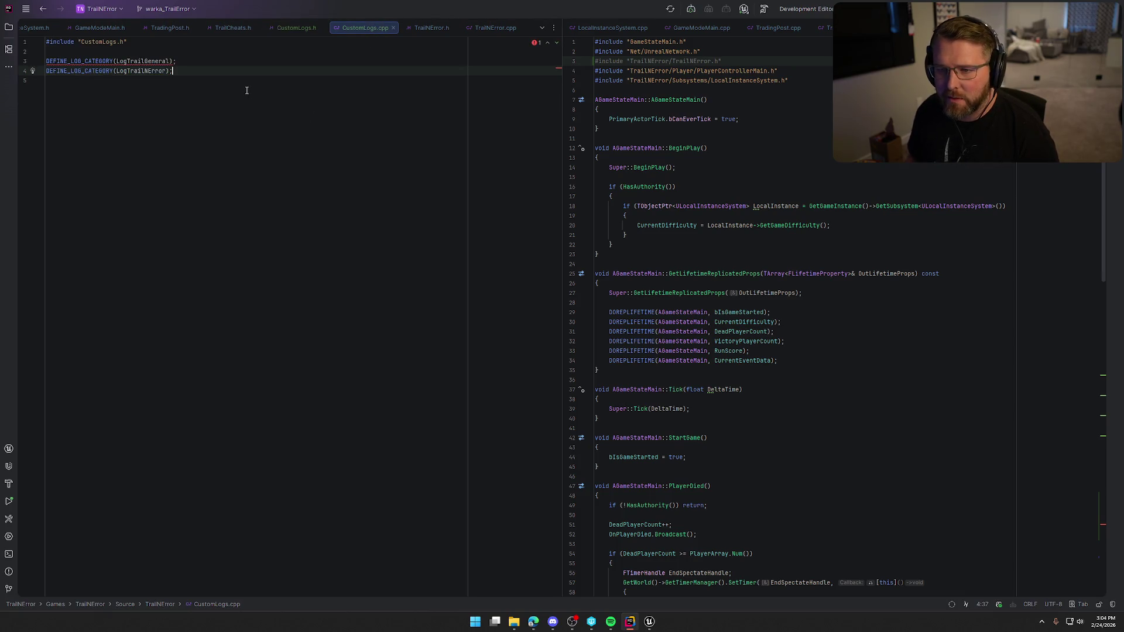
pyautogui.press('Up')
pyautogui.hotkey('shift', 'Home')
pyautogui.press('BackSpace')
pyautogui.press('BackSpace')
pyautogui.press('Down')
pyautogui.press('Down')
pyautogui.press('BackSpace')
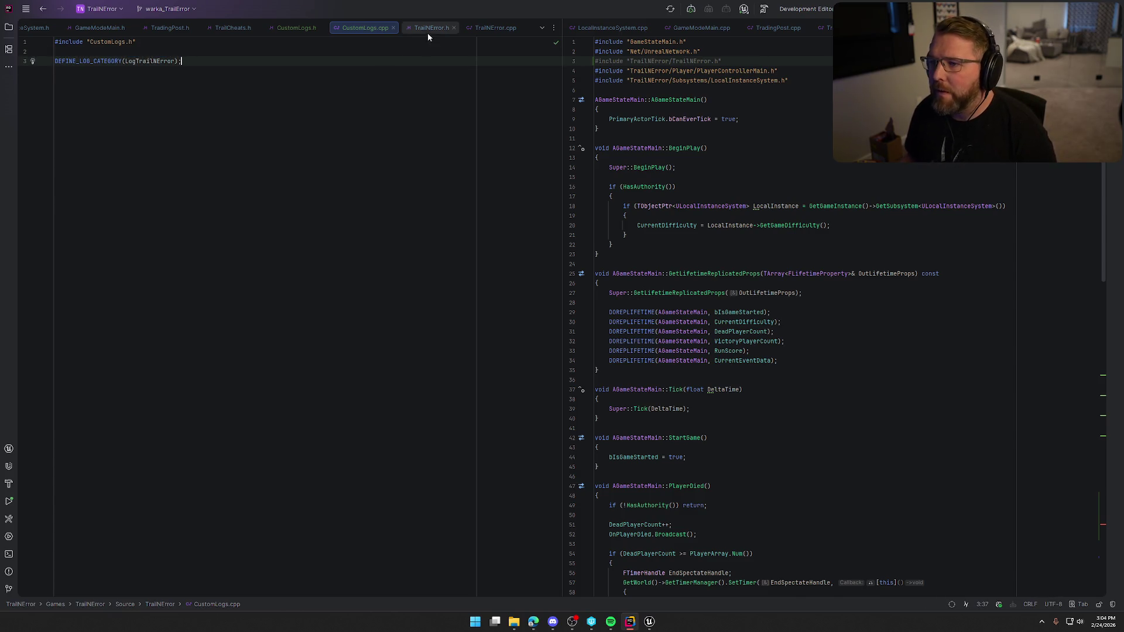
# Step: Close the TrailNError and CustomLogs editor tabs
pyautogui.click(428, 27)
pyautogui.click(495, 27)
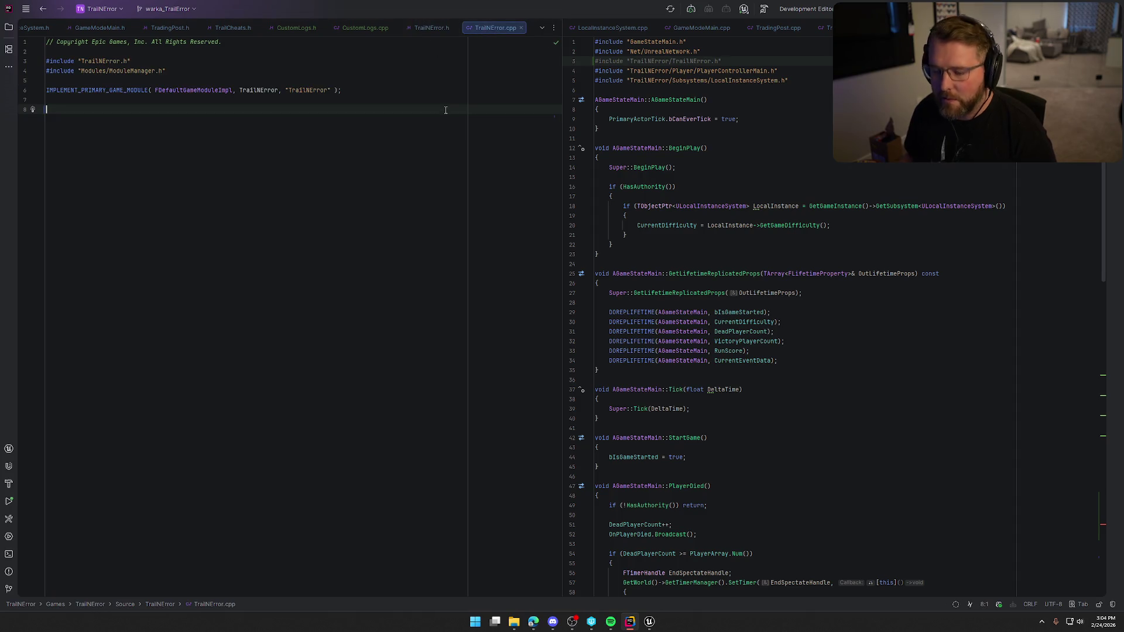
pyautogui.click(432, 28)
pyautogui.click(455, 28)
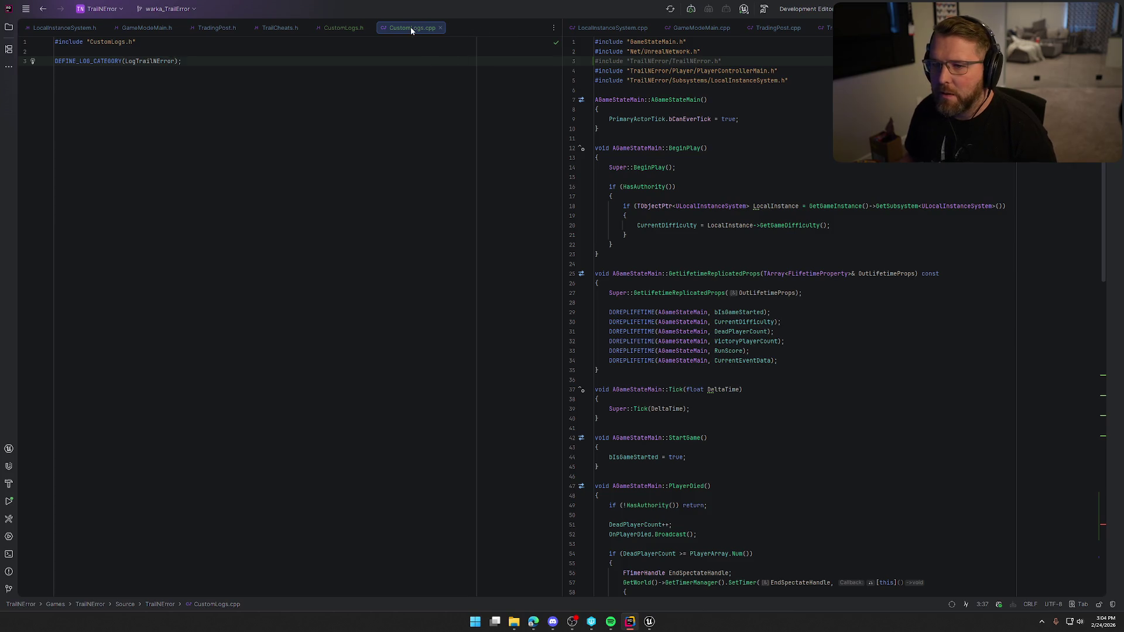
pyautogui.middleClick(411, 27)
pyautogui.middleClick(349, 27)
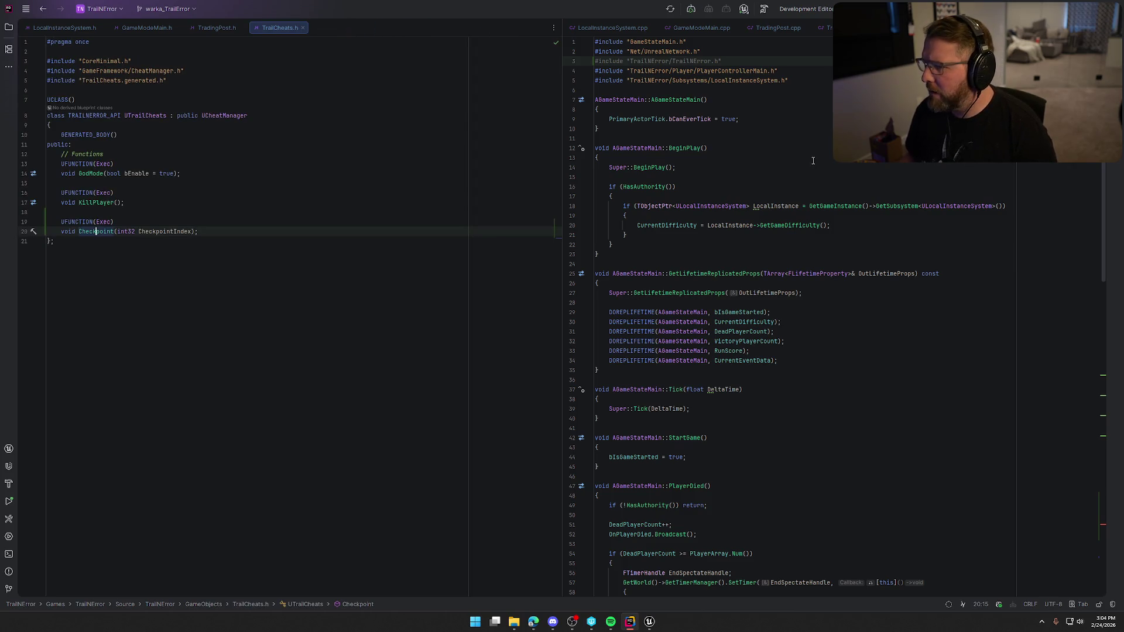
# Step: Remove the TrailNError.h include and resolve LogTrailNError by including CustomLogs.h instead
pyautogui.click(759, 61)
pyautogui.hotkey('shift', 'Home')
pyautogui.press('BackSpace')
pyautogui.press('BackSpace')
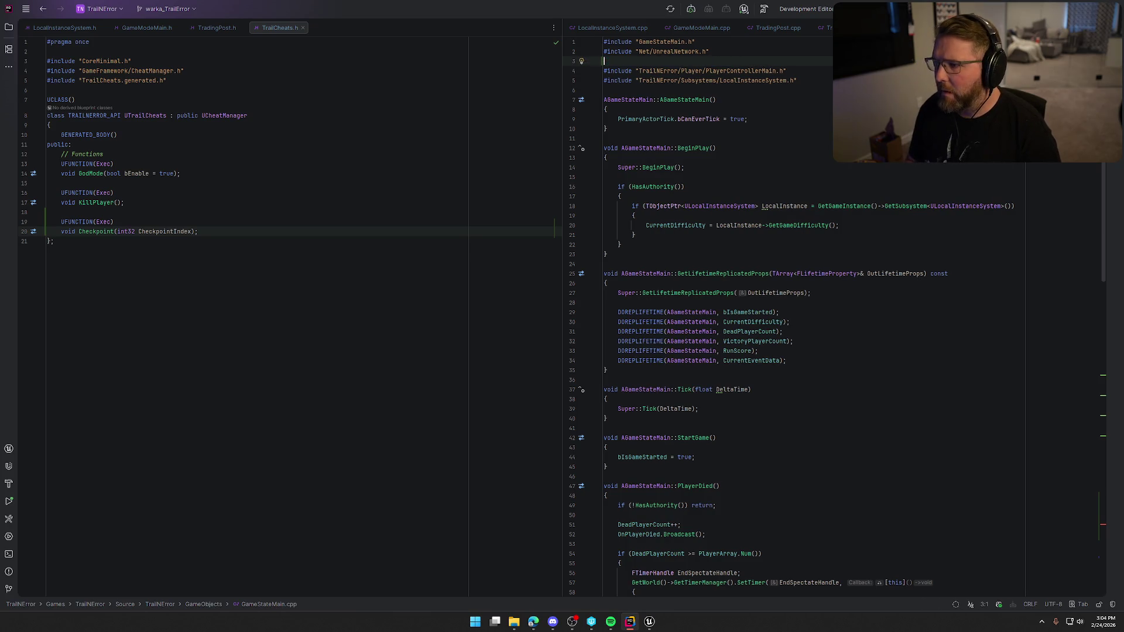
pyautogui.click(1102, 525)
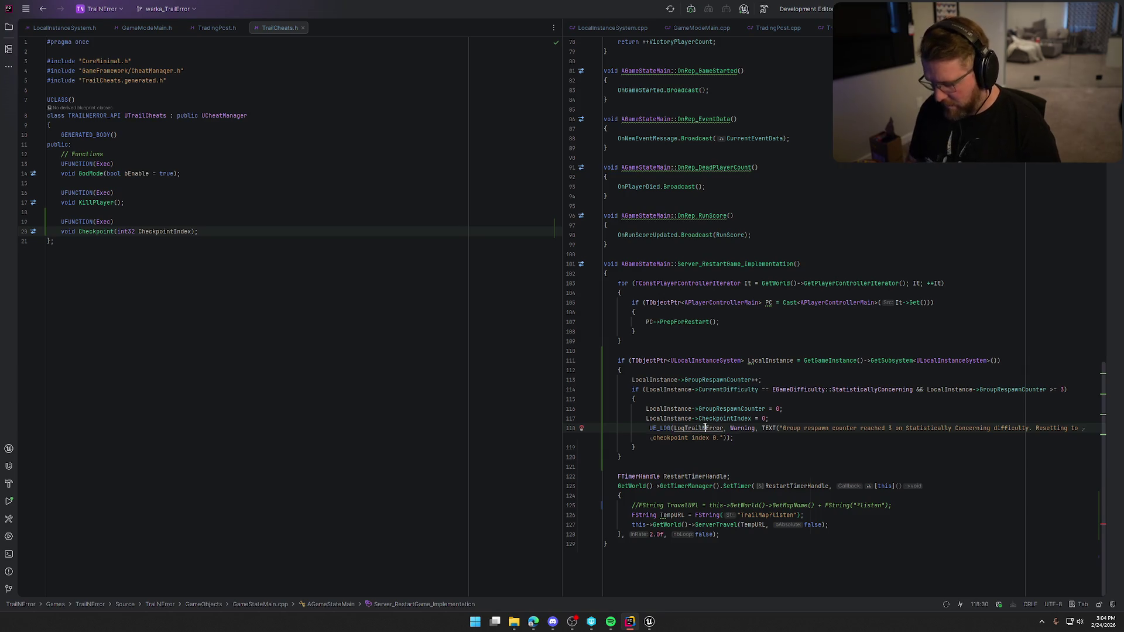
pyautogui.hotkey('alt', 'Return')
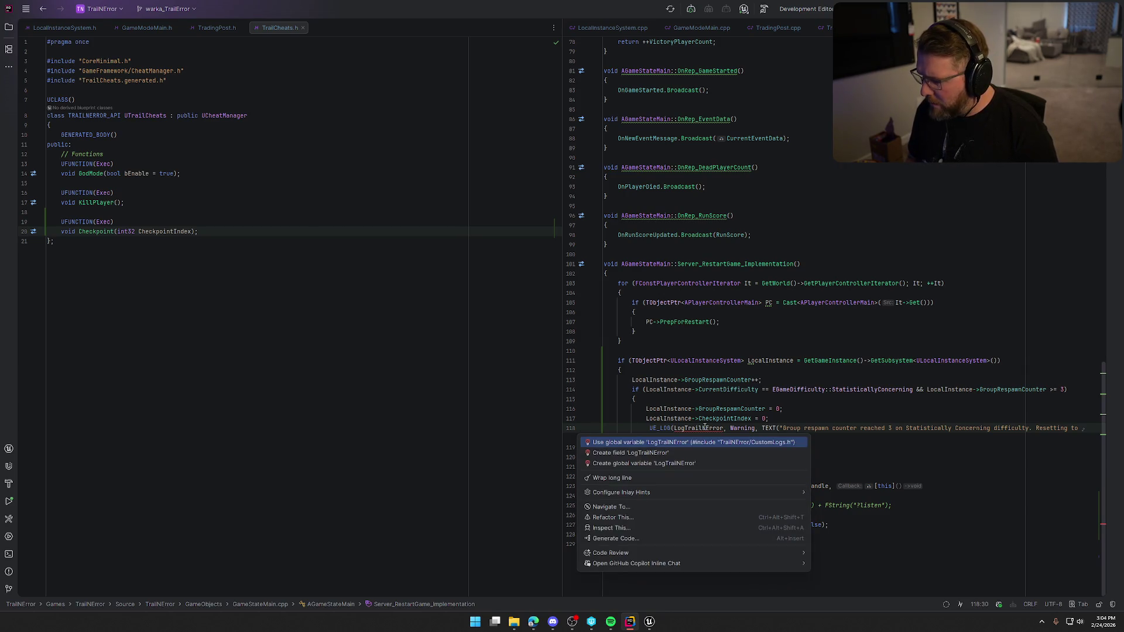
pyautogui.press('Return')
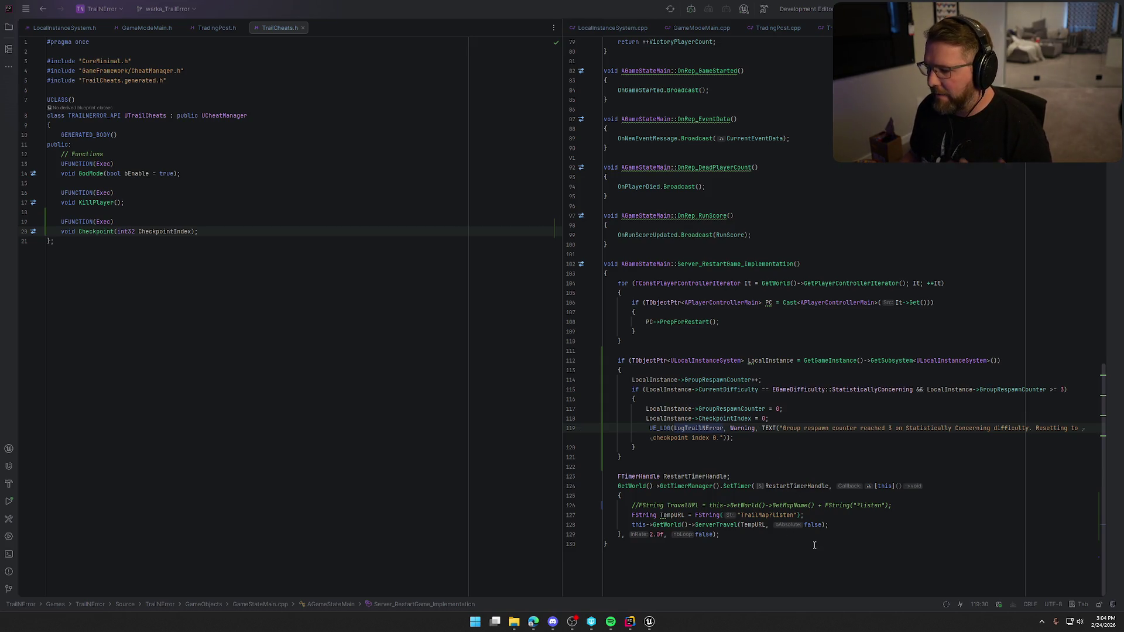
# Step: Delete the commented-out TravelURL line from GameStateMain.cpp
pyautogui.click(900, 505)
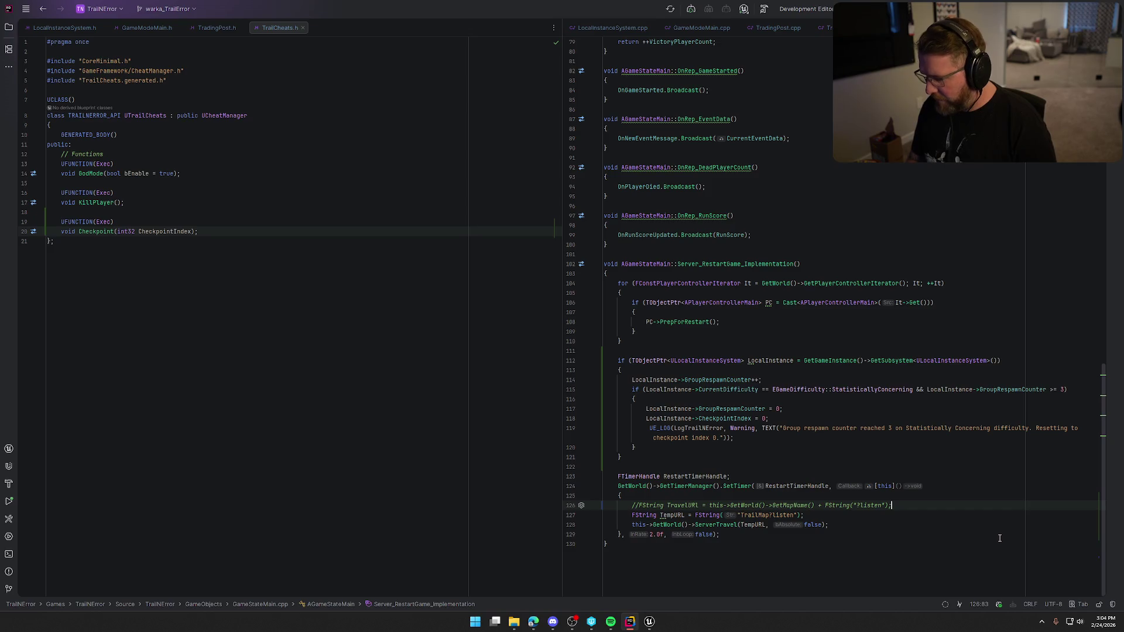
pyautogui.hotkey('shift', 'Home')
pyautogui.press('BackSpace')
pyautogui.press('BackSpace')
pyautogui.press('BackSpace')
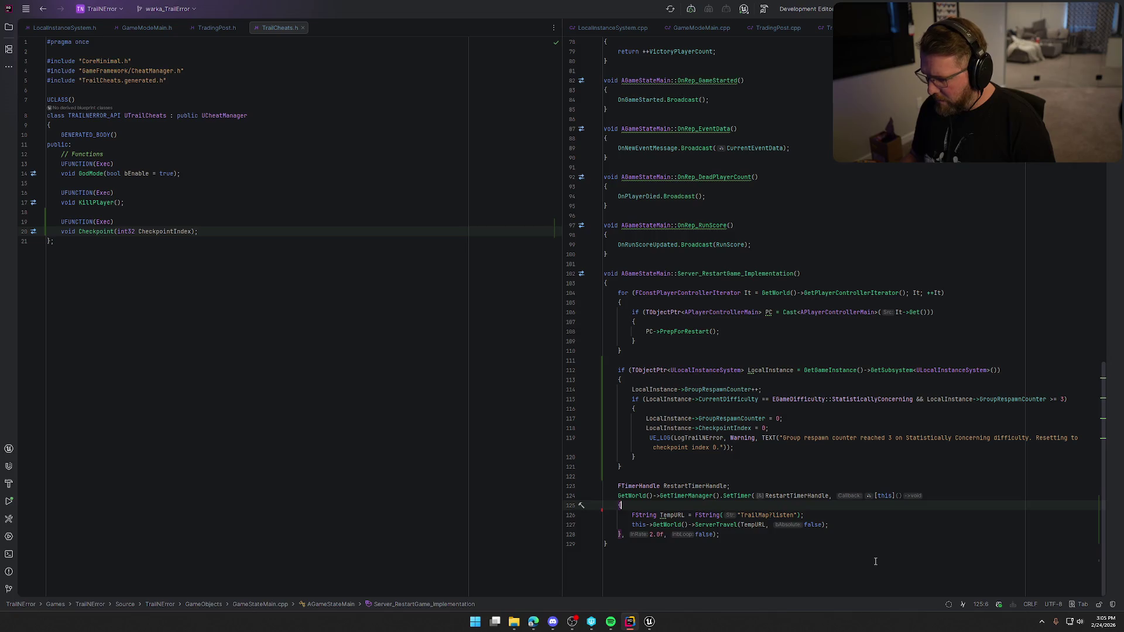
pyautogui.scroll(1, 875, 559)
pyautogui.scroll(-1, 712, 461)
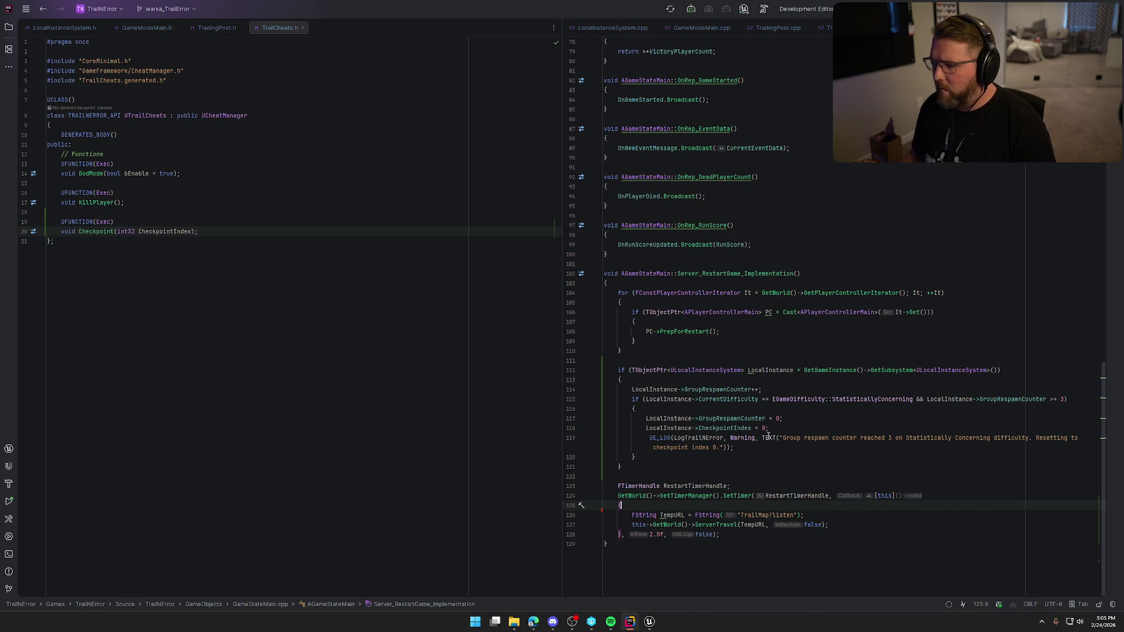
# Step: Save the modified GM_InGame blueprint in Unreal Editor and return to the respawn reset block
pyautogui.click(651, 622)
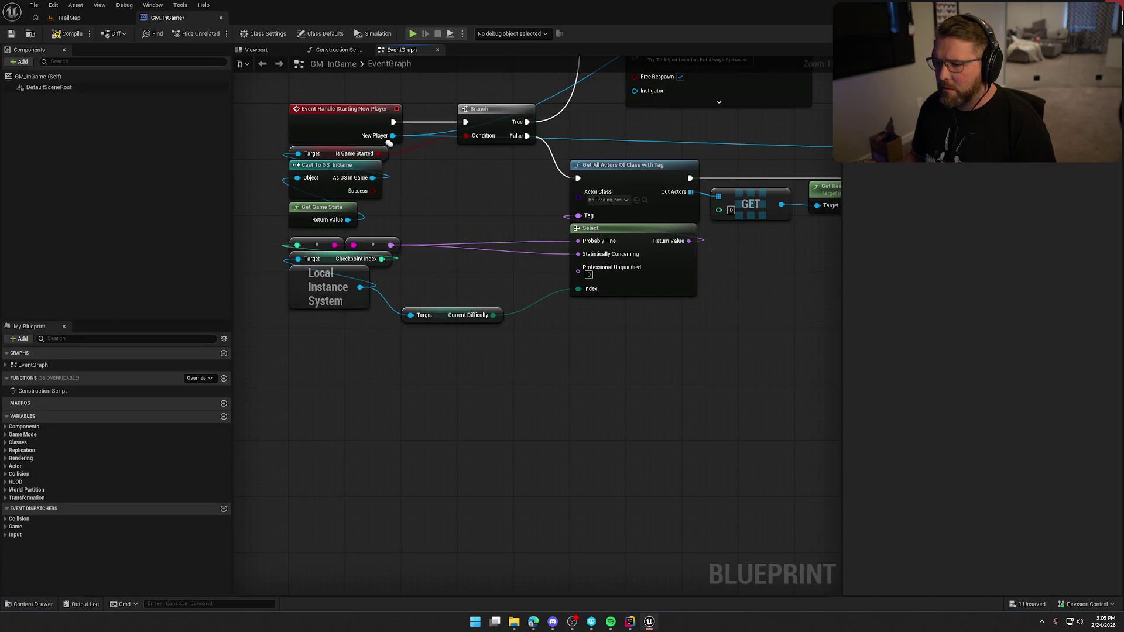
pyautogui.hotkey('ctrl', 'shift', 's')
pyautogui.click(584, 411)
pyautogui.hotkey('alt', 'Tab')
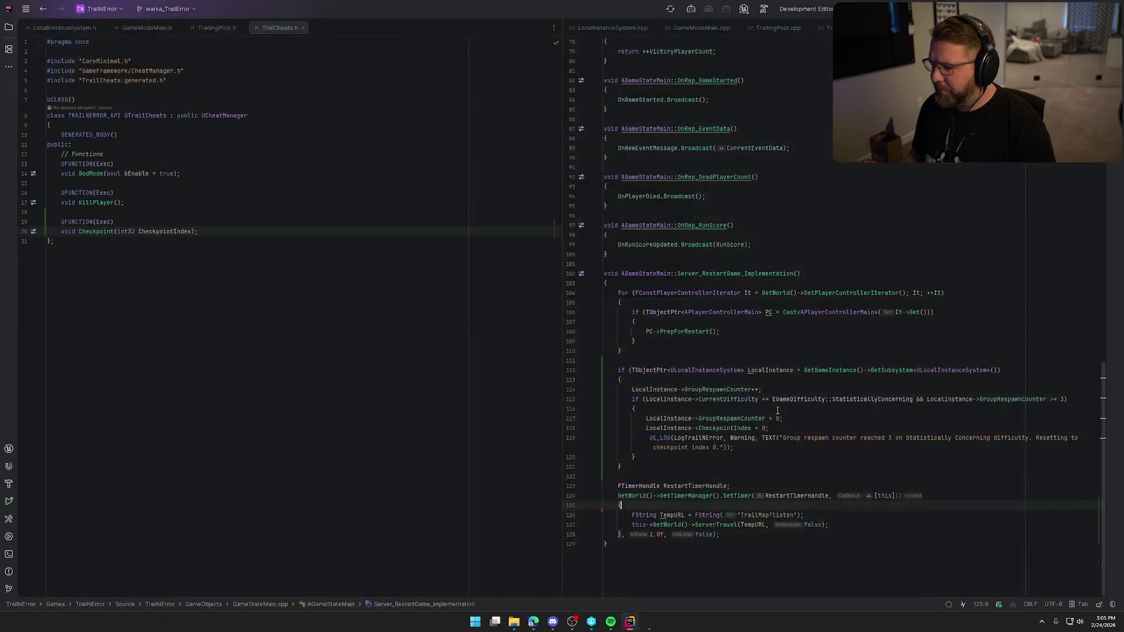
pyautogui.click(758, 449)
pyautogui.press('Down')
pyautogui.press('super')
pyautogui.write('notion')
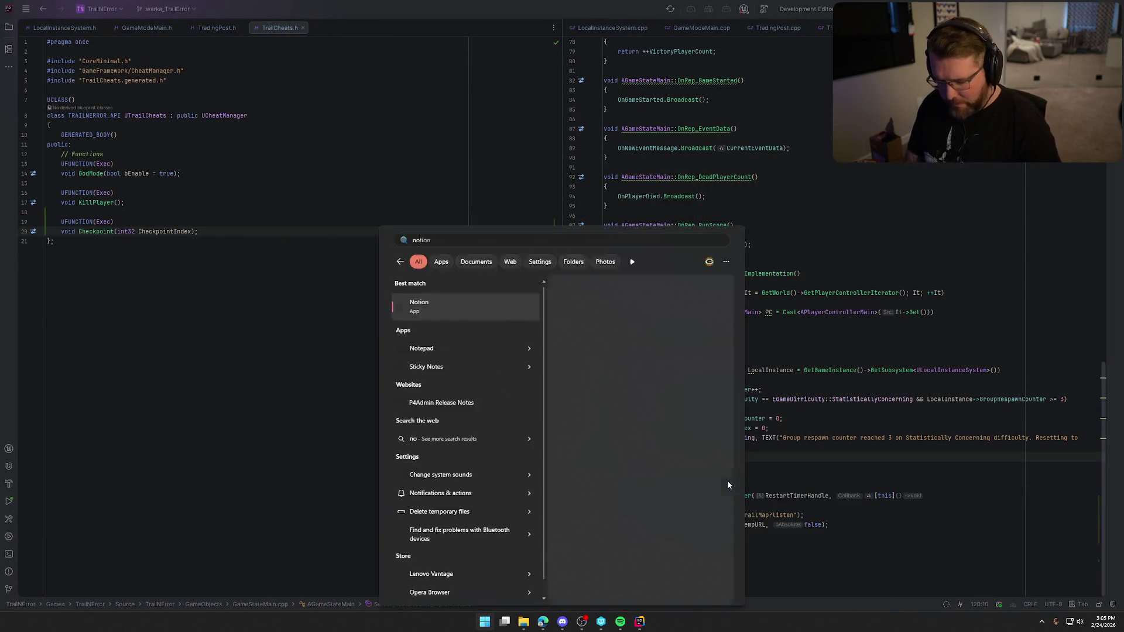
pyautogui.press('Return')
pyautogui.moveTo(502, 368)
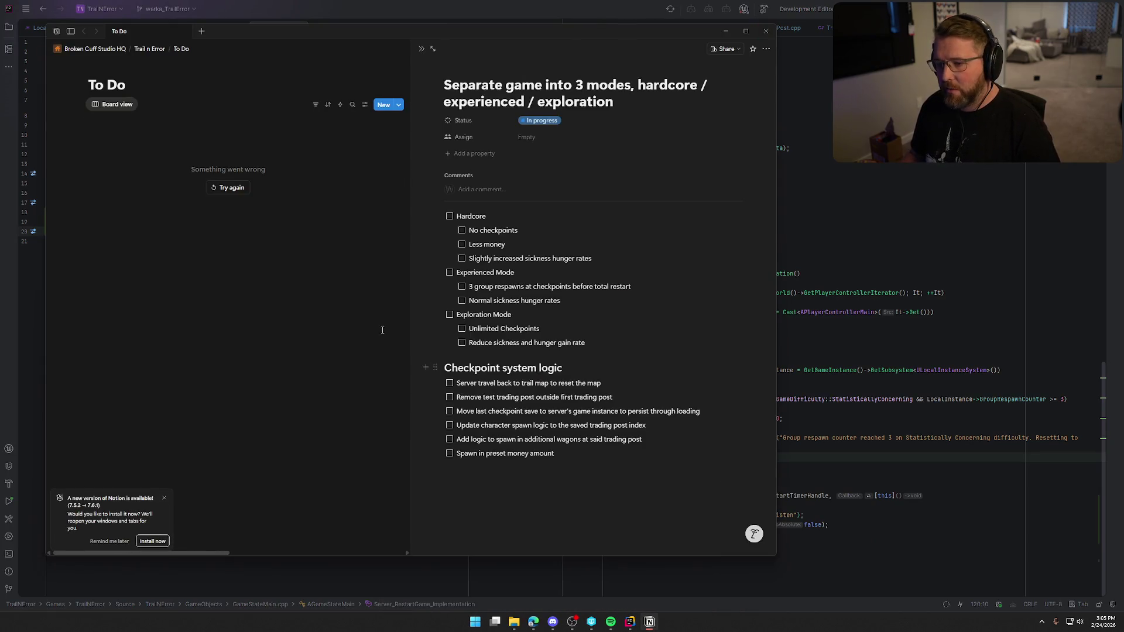
pyautogui.click(230, 187)
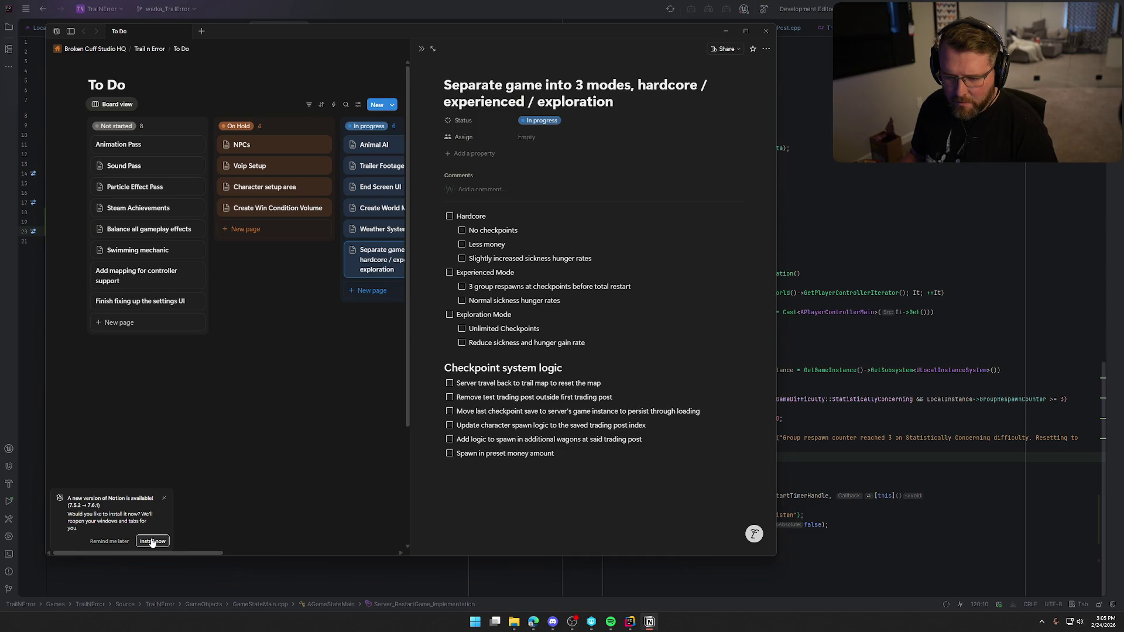
pyautogui.click(152, 541)
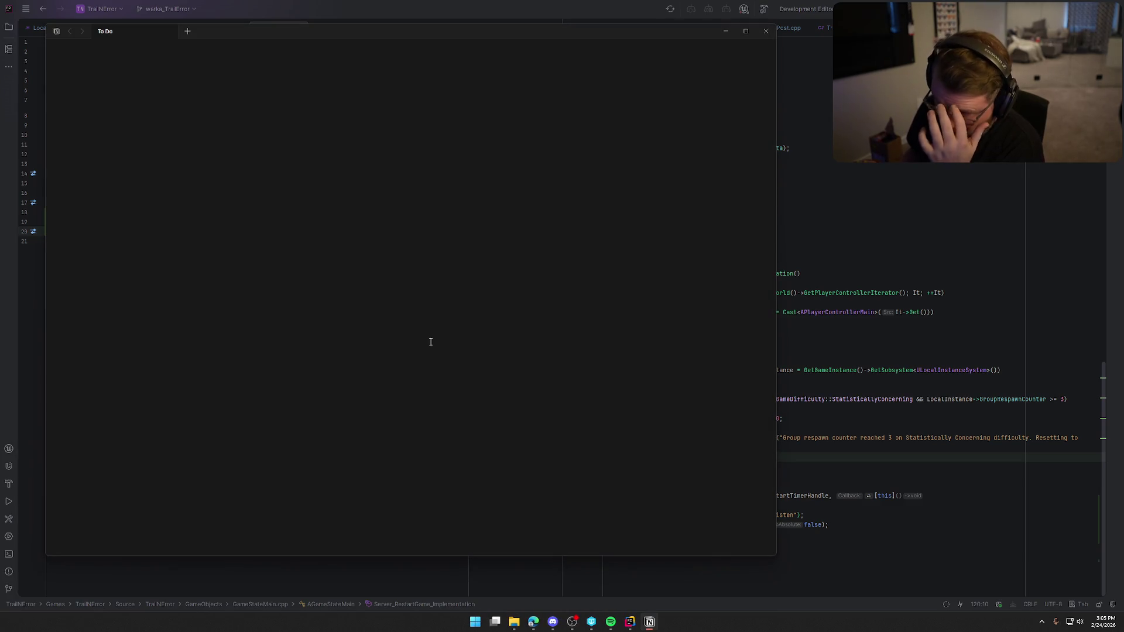
pyautogui.click(400, 260)
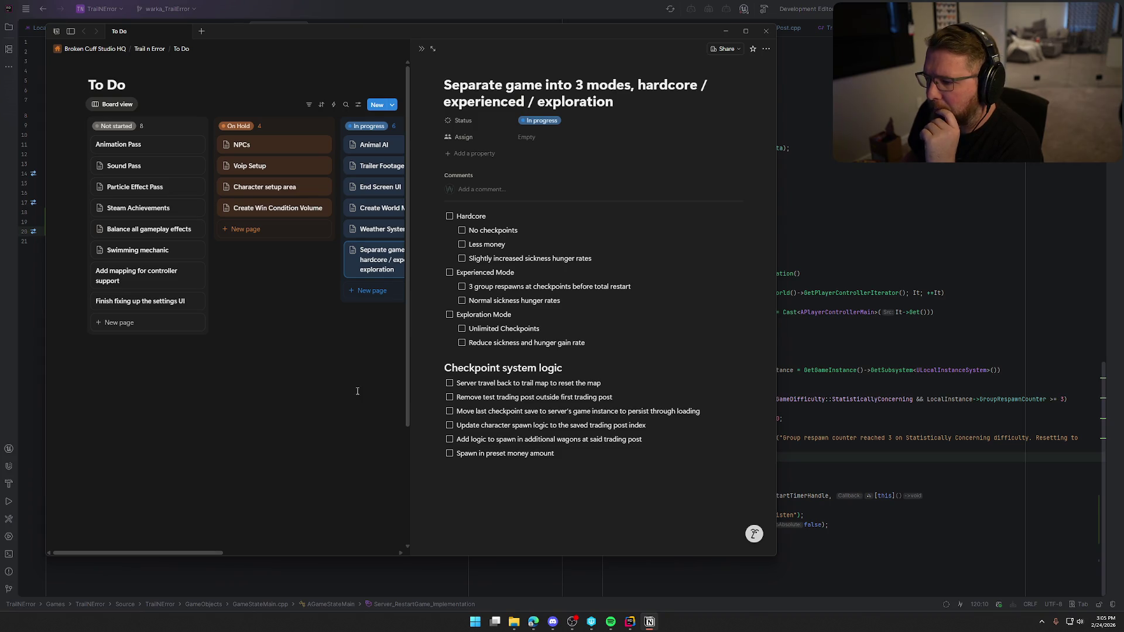
pyautogui.hotkey('alt', 'Tab')
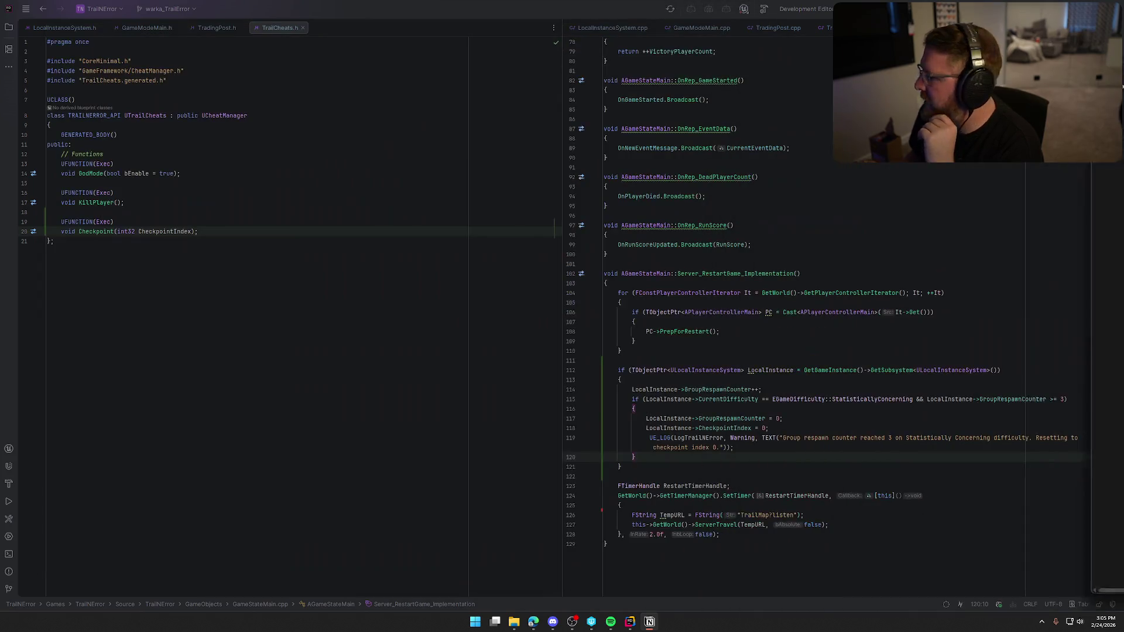
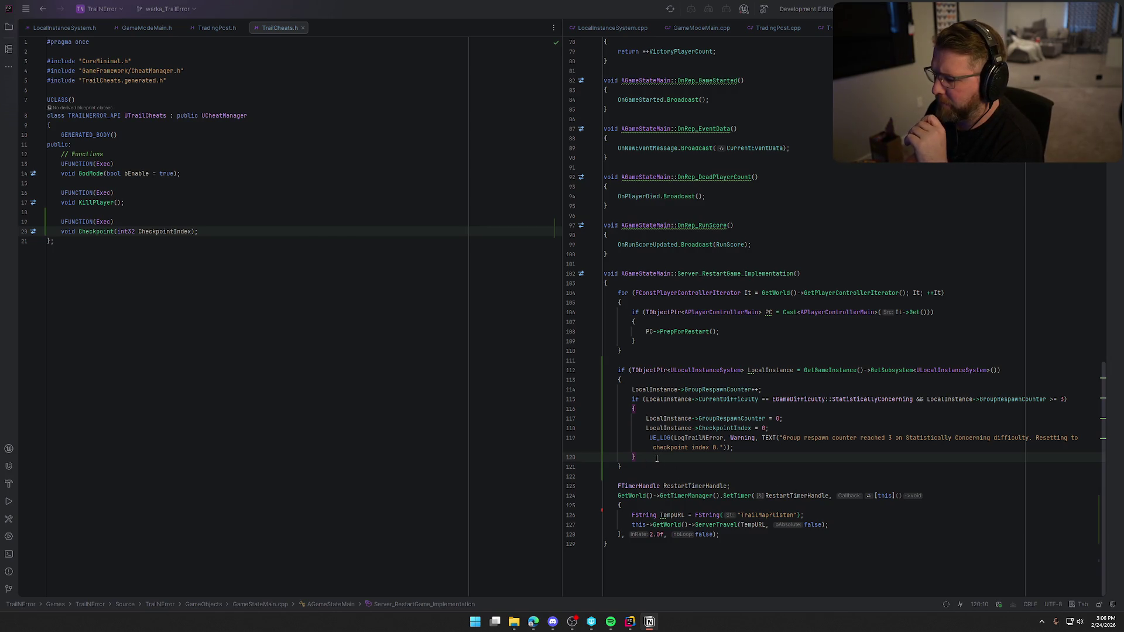
pyautogui.scroll(5, 718, 460)
pyautogui.scroll(5, 718, 462)
pyautogui.scroll(5, 719, 464)
pyautogui.scroll(5, 720, 467)
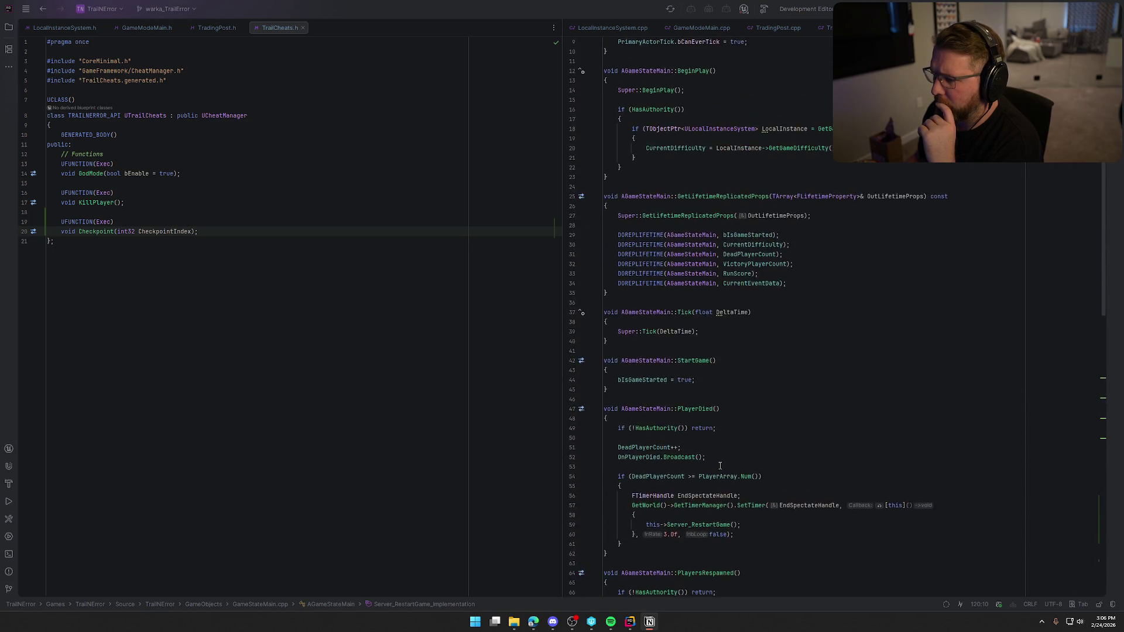
pyautogui.scroll(3, 720, 466)
# Step: Bring up LocalInstanceSystem.h beside GameStateMain.cpp's restart function
pyautogui.keyDown('ctrl'); pyautogui.click(667, 80); pyautogui.keyUp('ctrl')
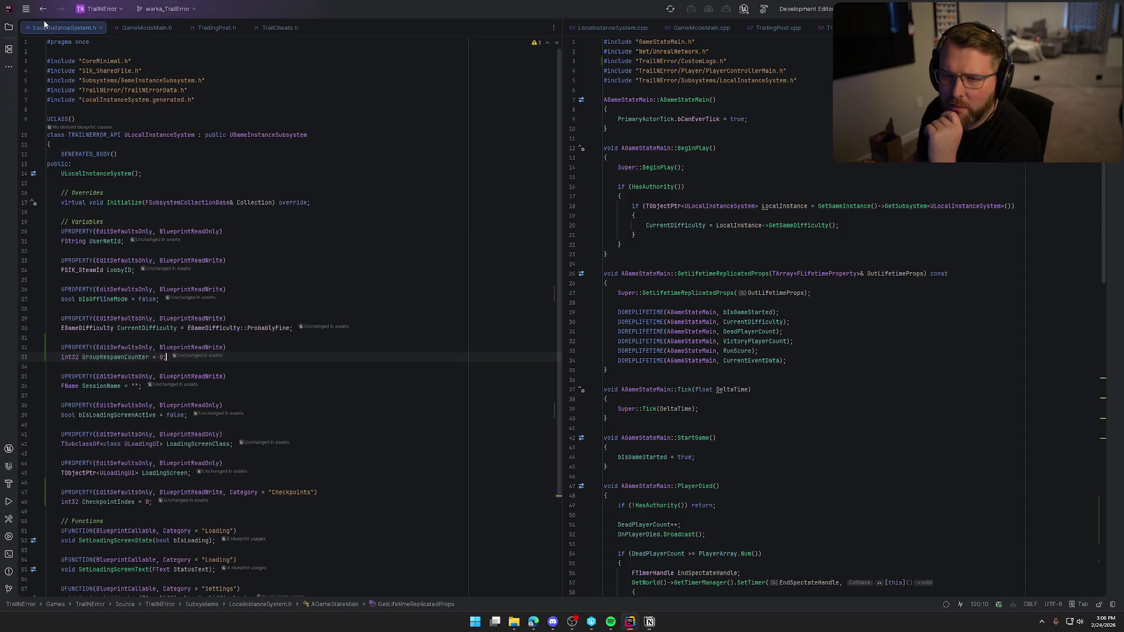
# Step: Find the first UE_LOG in LocalInstanceSystem.cpp and change its LogTemp category to LogTrailNError
pyautogui.click(598, 28)
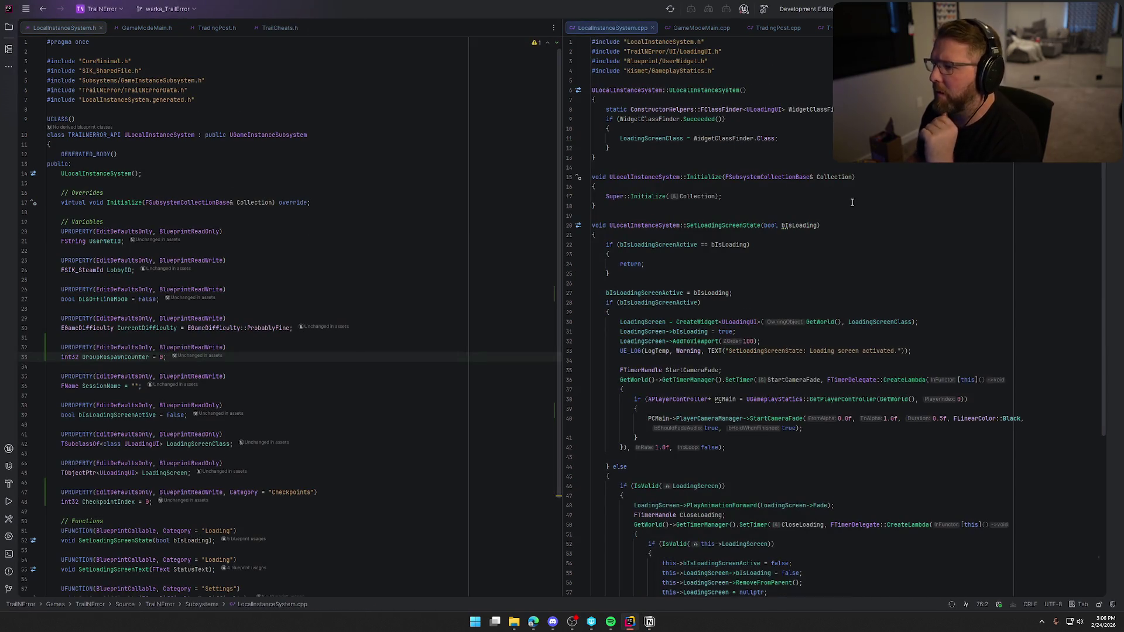
pyautogui.hotkey('ctrl', 'f')
pyautogui.write('ue')
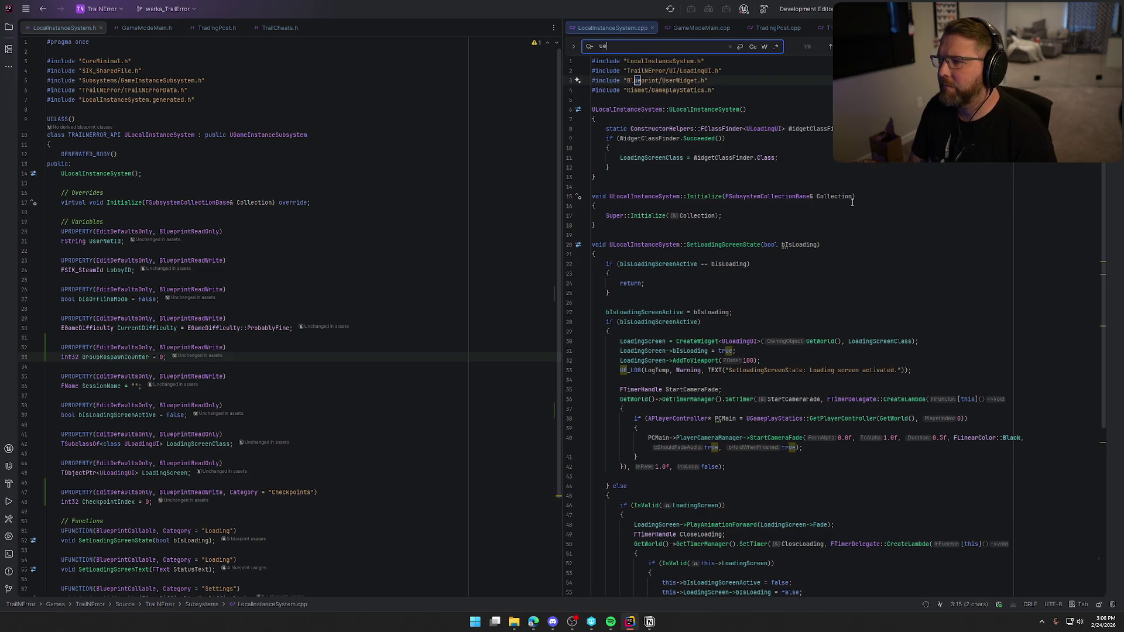
pyautogui.write('log')
pyautogui.press('BackSpace')
pyautogui.press('BackSpace')
pyautogui.press('BackSpace')
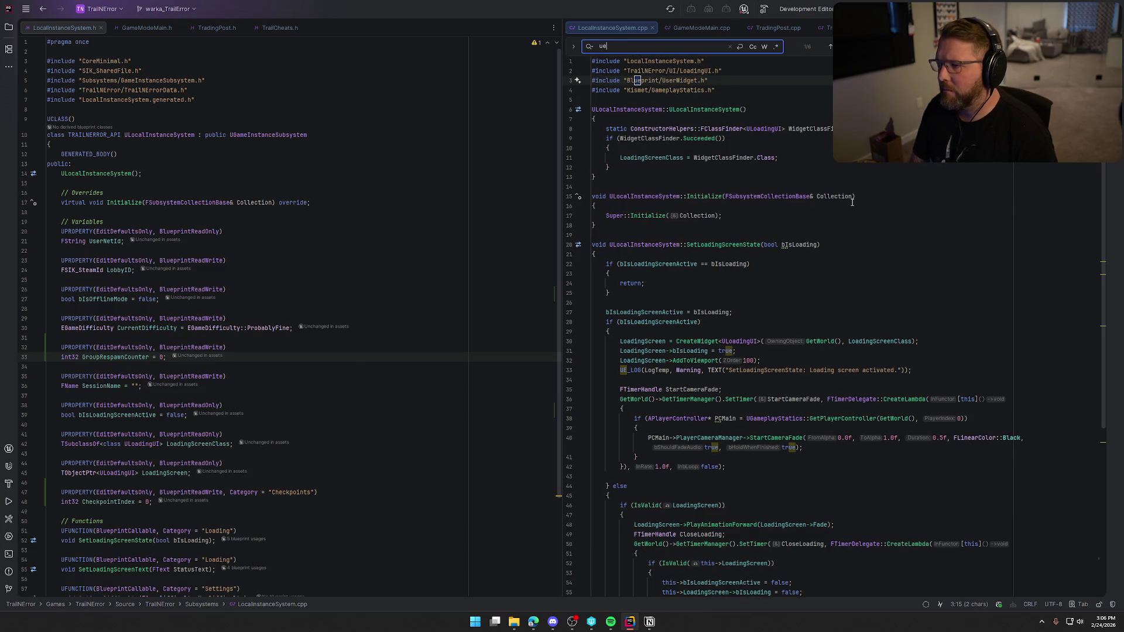
pyautogui.write('_log')
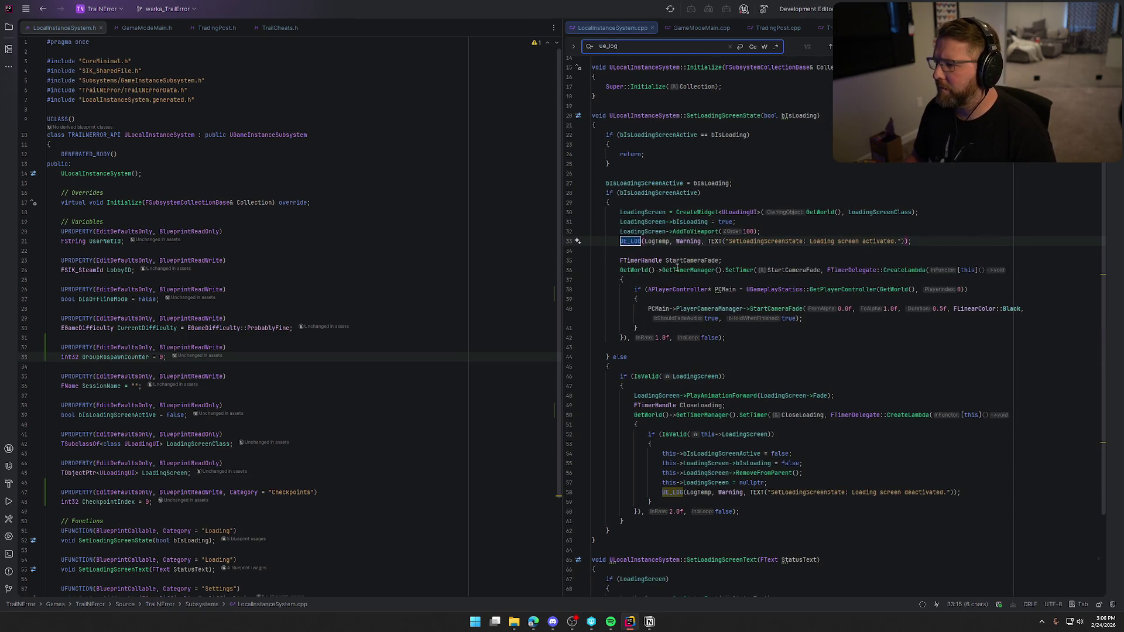
pyautogui.doubleClick(654, 244)
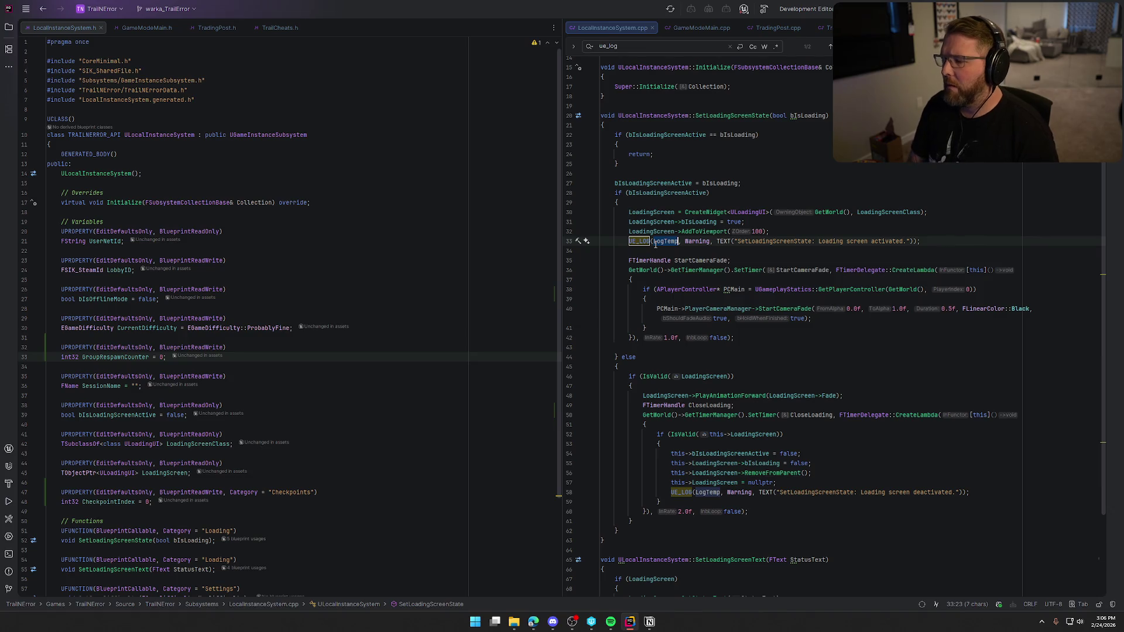
pyautogui.write('LogTra')
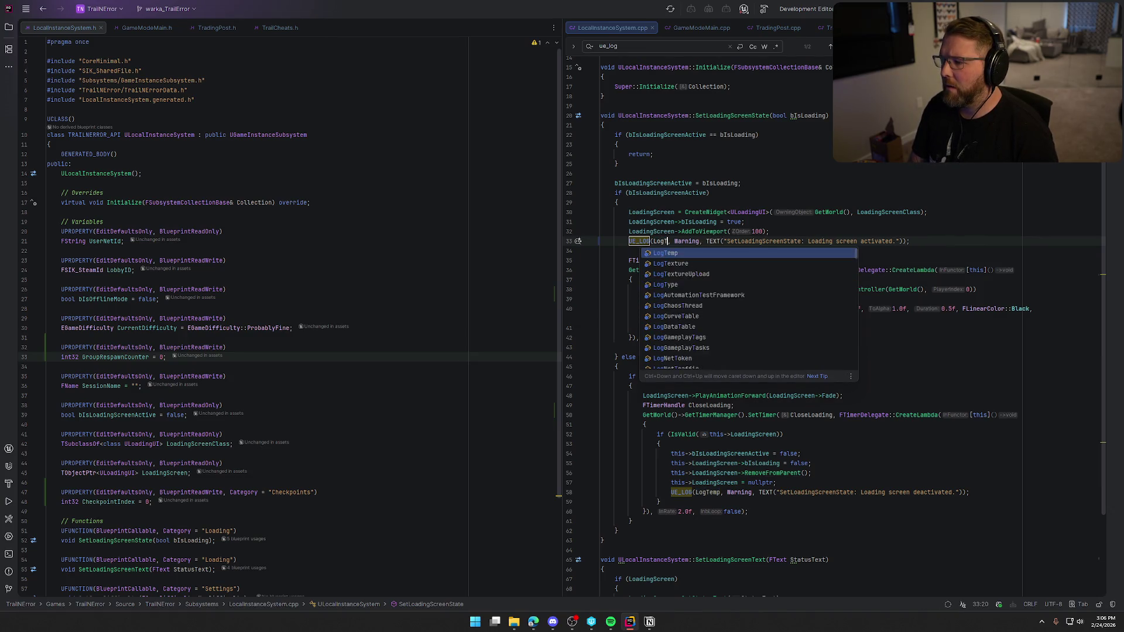
pyautogui.write('il')
pyautogui.press('Return')
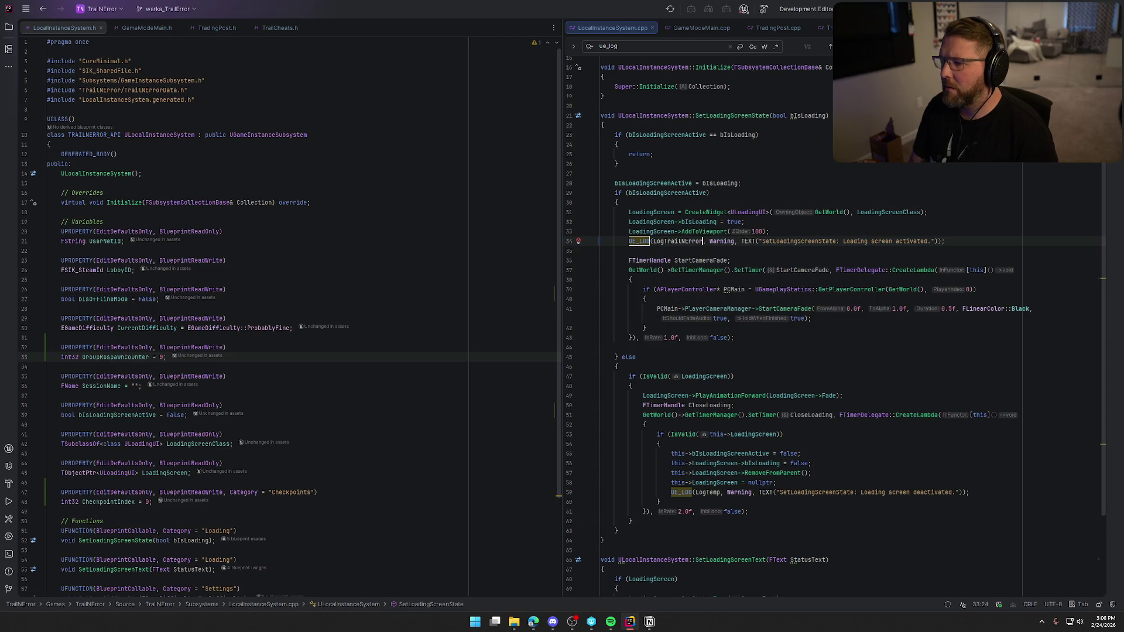
# Step: Copy LogTrailNError over the second UE_LOG's LogTemp, then move to GameModeMain.cpp
pyautogui.doubleClick(672, 242)
pyautogui.hotkey('ctrl', 'c')
pyautogui.doubleClick(707, 492)
pyautogui.hotkey('ctrl', 'v')
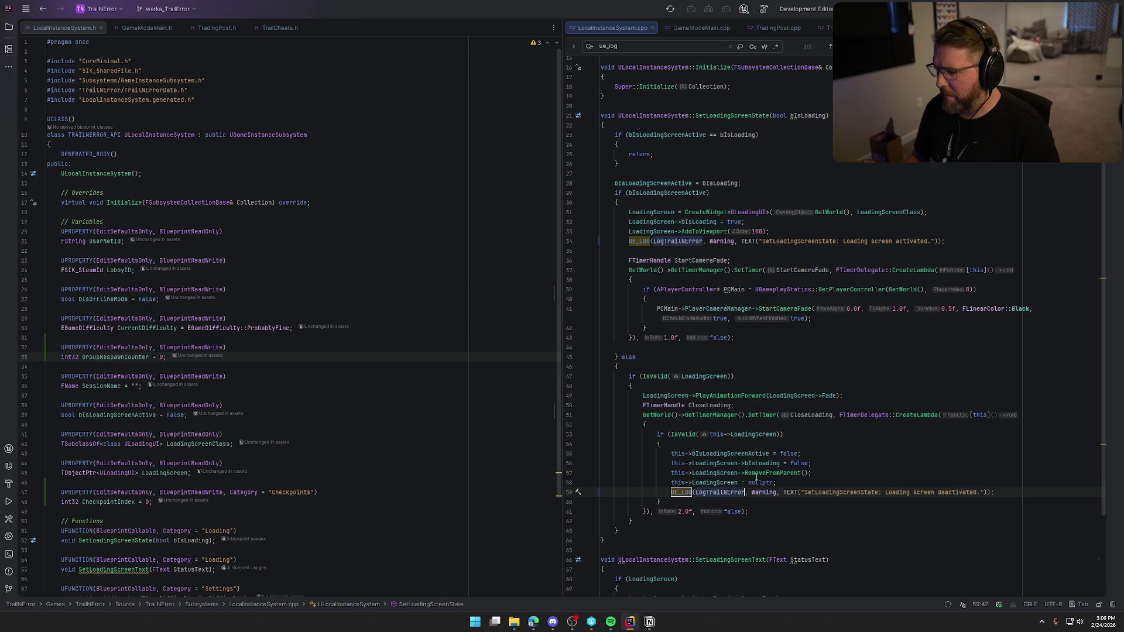
pyautogui.scroll(-4, 794, 351)
pyautogui.scroll(8, 803, 353)
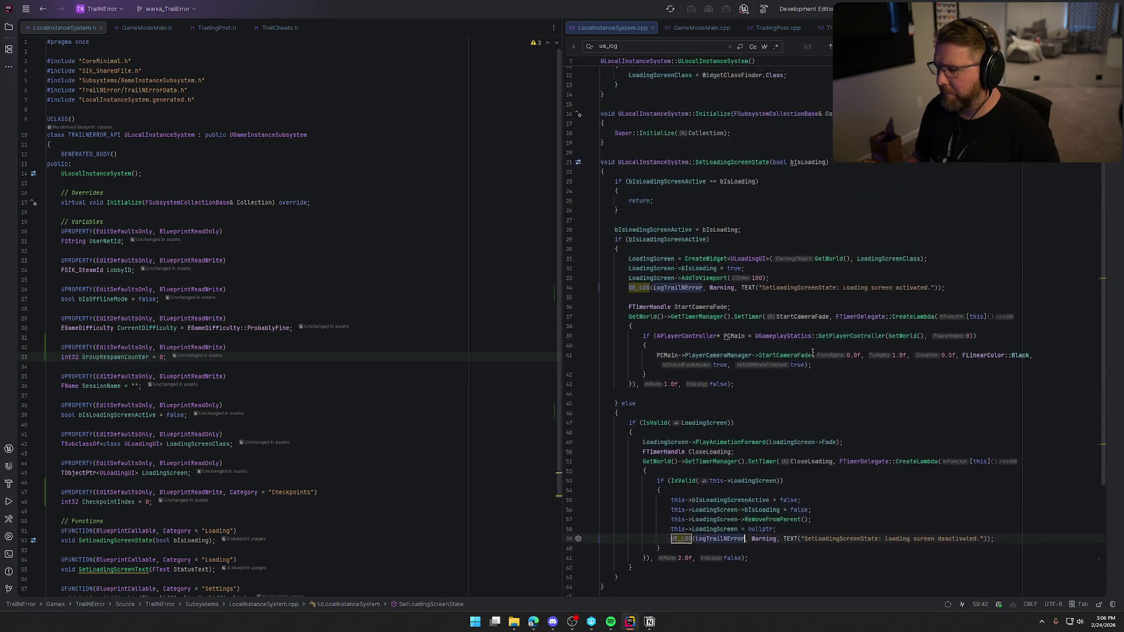
pyautogui.hotkey('alt', 'Right')
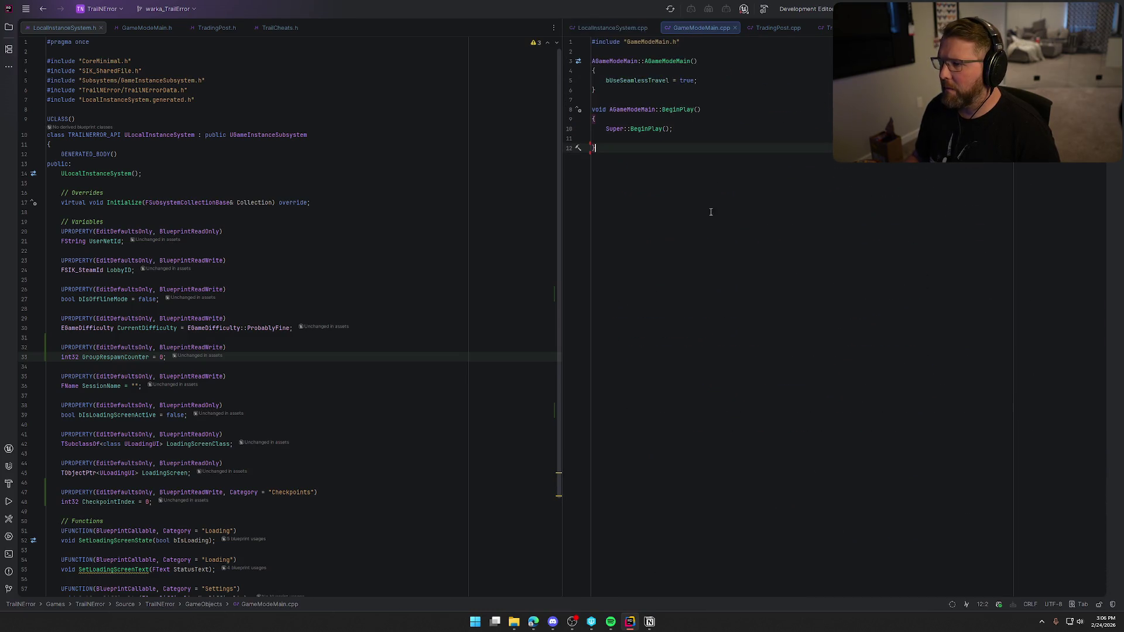
# Step: In TradingPost.cpp, select the LogTemp category of the town-entry UE_LOG to replace it with LogTrailNError
pyautogui.click(765, 29)
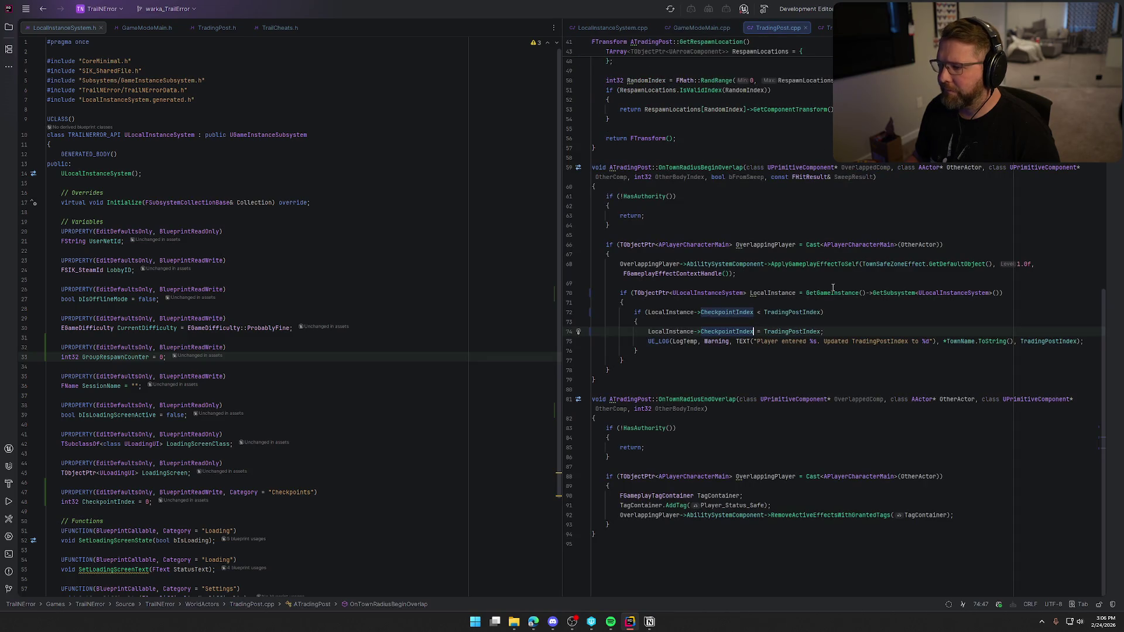
pyautogui.doubleClick(685, 341)
pyautogui.hotkey('ctrl', 'f')
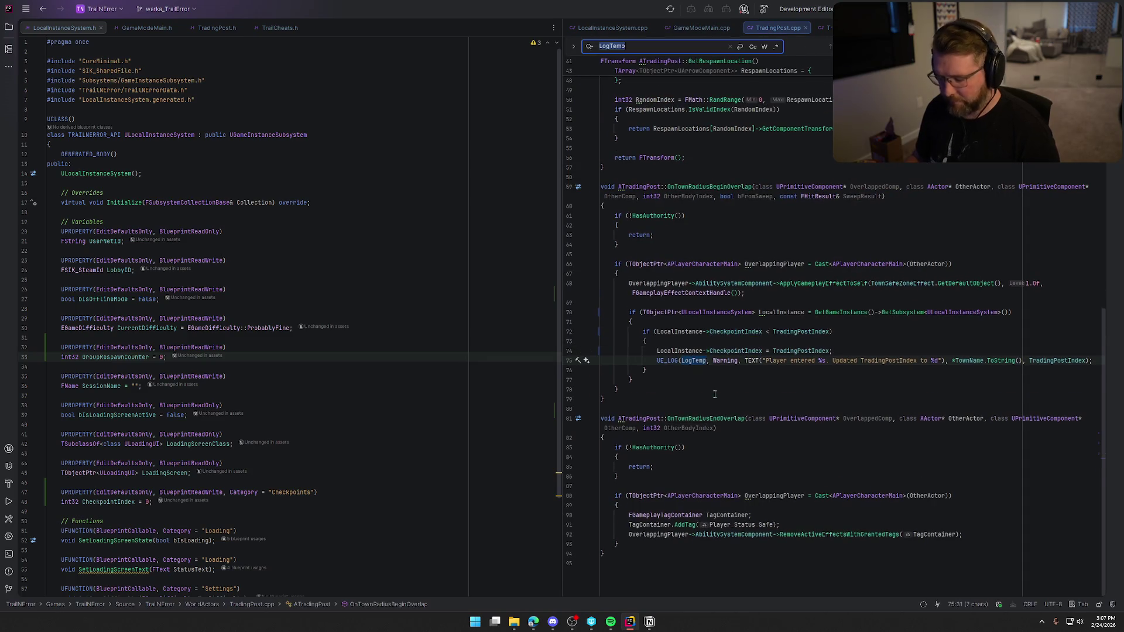
pyautogui.doubleClick(692, 359)
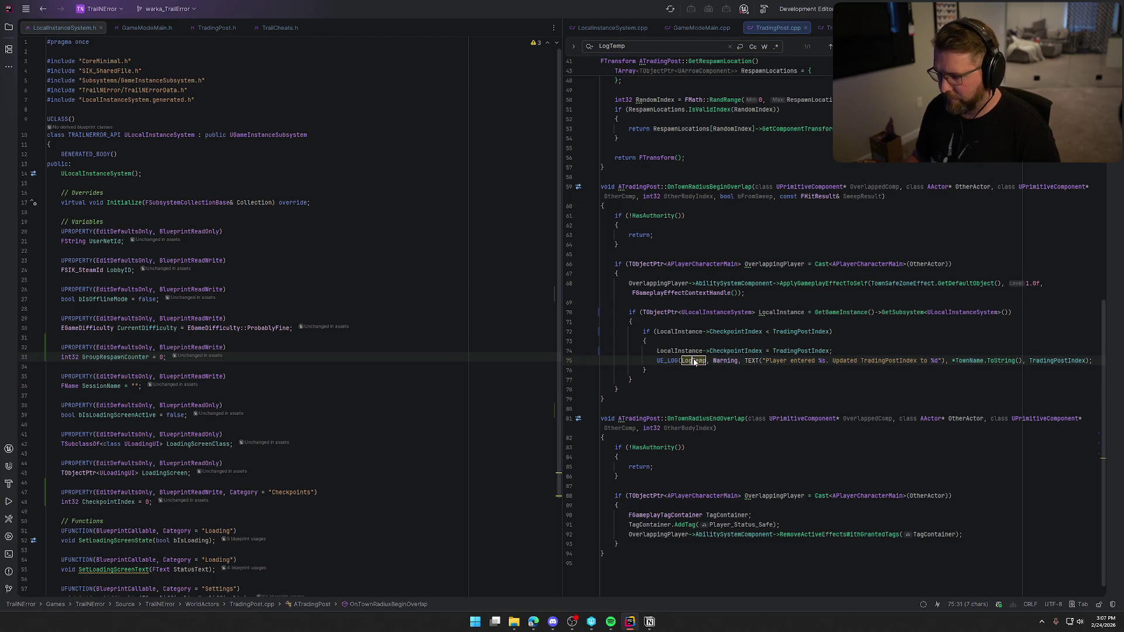
pyautogui.write('LogTrailNError')
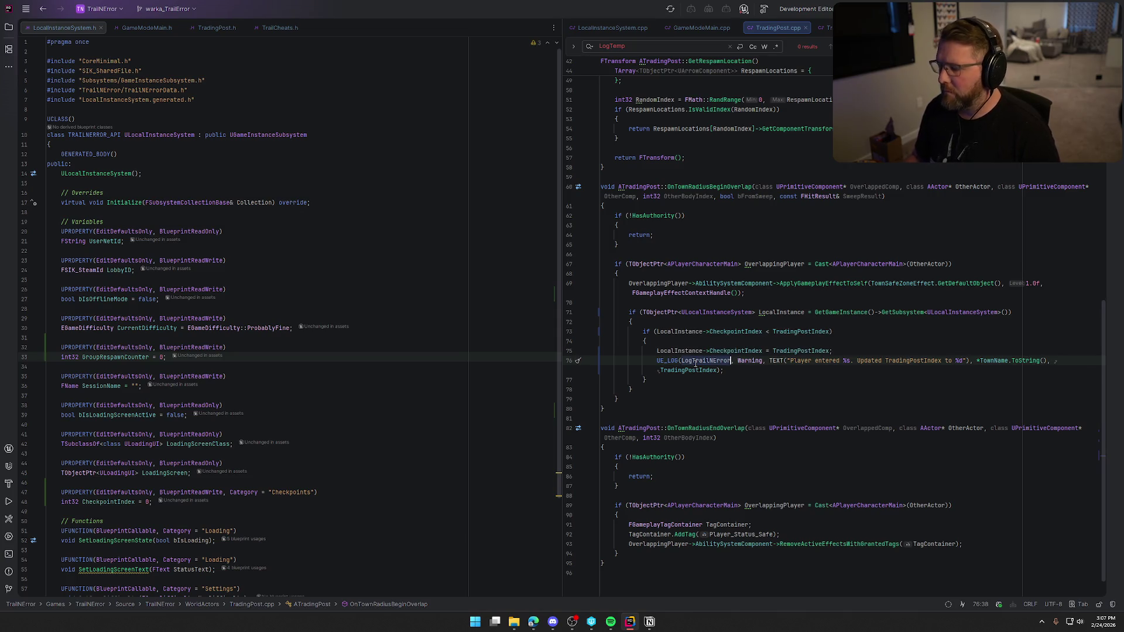
# Step: Replace all LogTemp occurrences in TrailCheats.cpp with LogTrailNError via find-and-replace
pyautogui.click(824, 27)
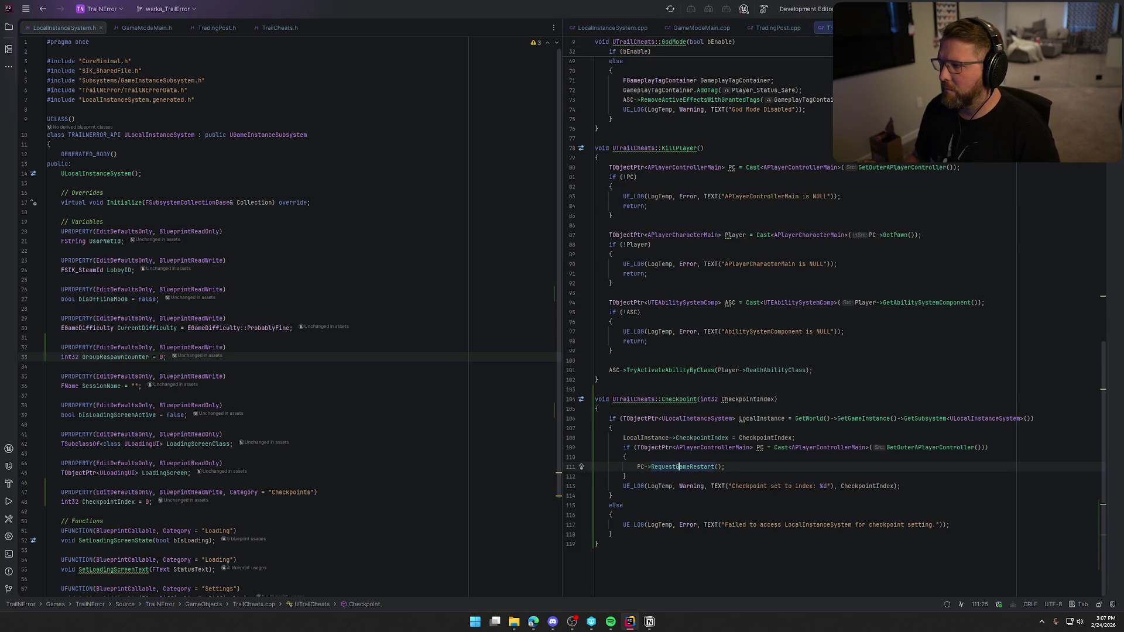
pyautogui.hotkey('ctrl', 'f')
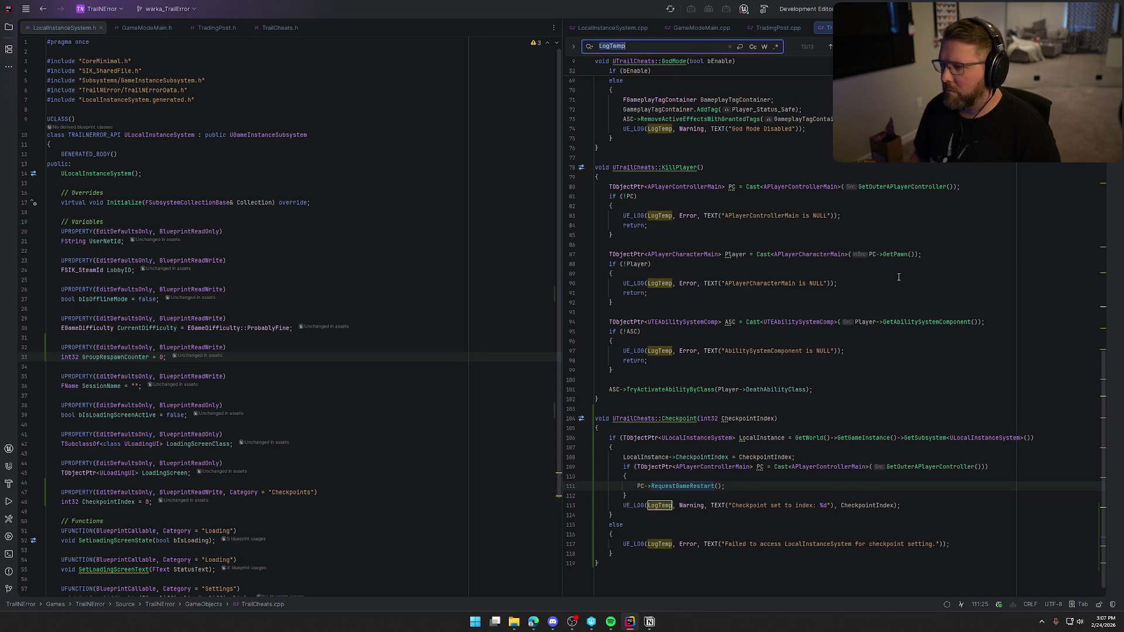
pyautogui.hotkey('ctrl', 'r')
pyautogui.press('Tab')
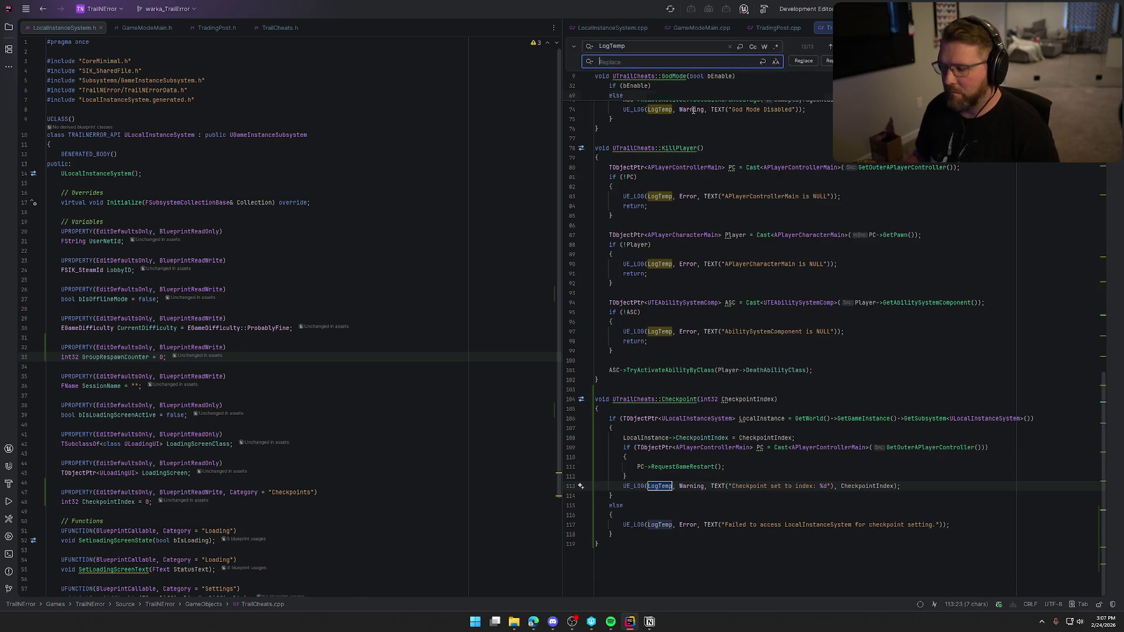
pyautogui.write('LogTrailNError')
pyautogui.hotkey('ctrl', 'alt', 'Return')
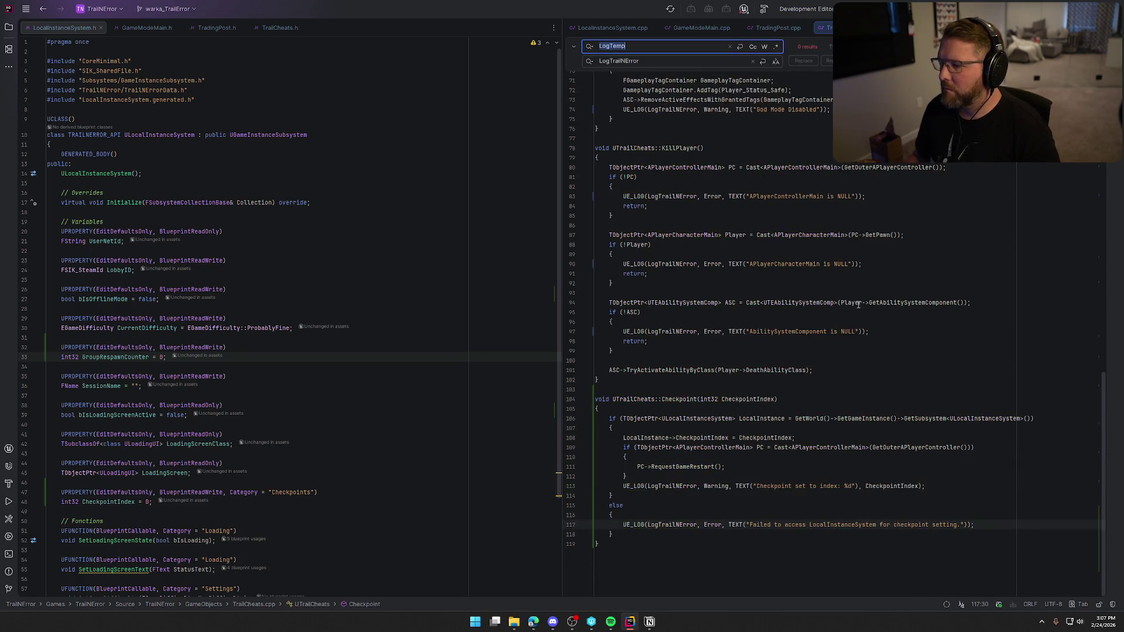
# Step: Add the missing include for LogTrailNError and remove the blank line among TrailCheats.cpp's includes
pyautogui.click(670, 199)
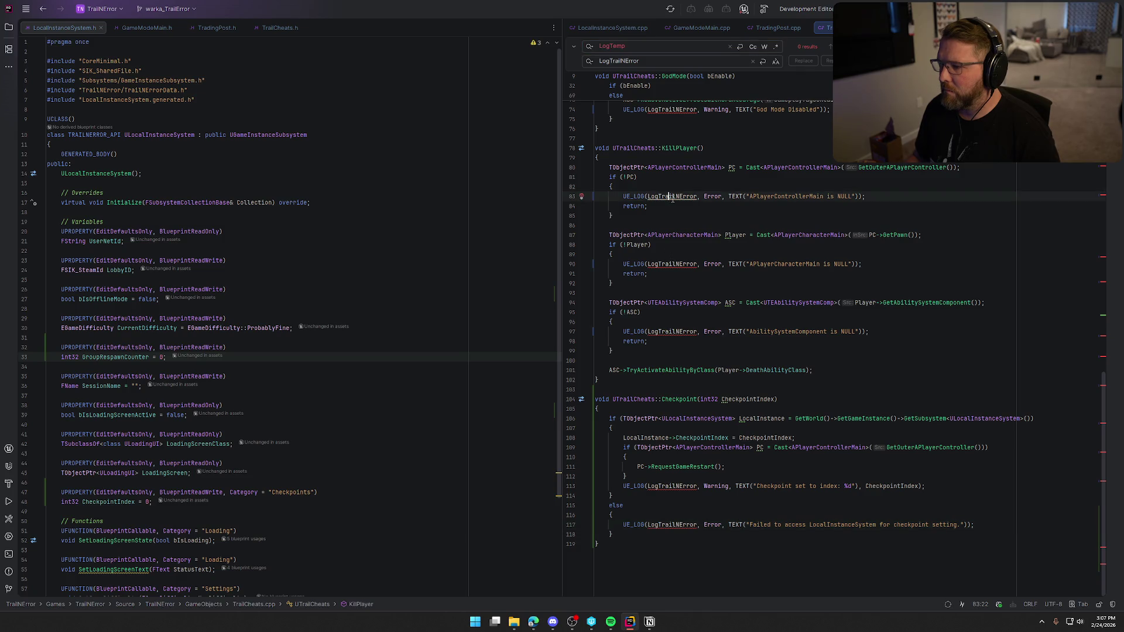
pyautogui.hotkey('alt', 'Return')
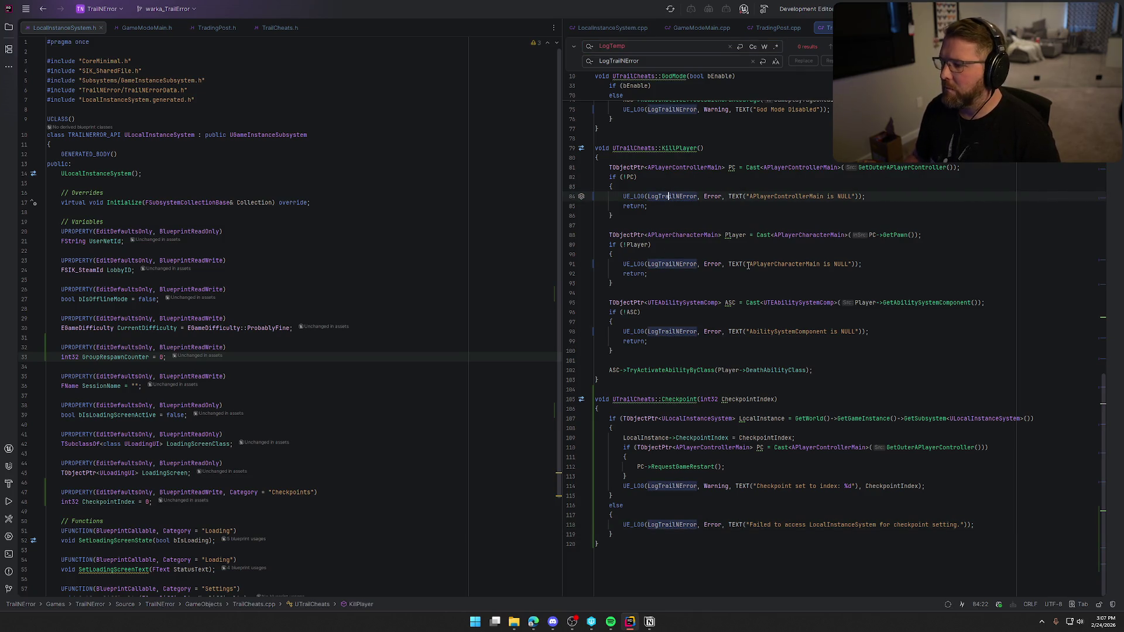
pyautogui.hotkey('ctrl', 'Home')
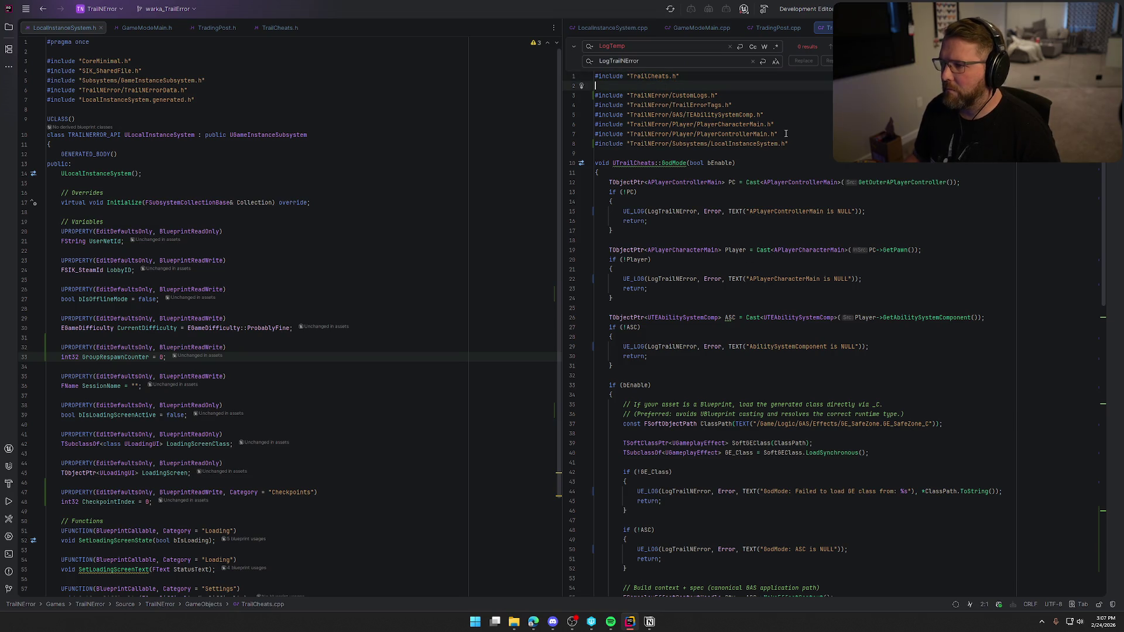
pyautogui.press('Down')
pyautogui.press('BackSpace')
pyautogui.press('Escape')
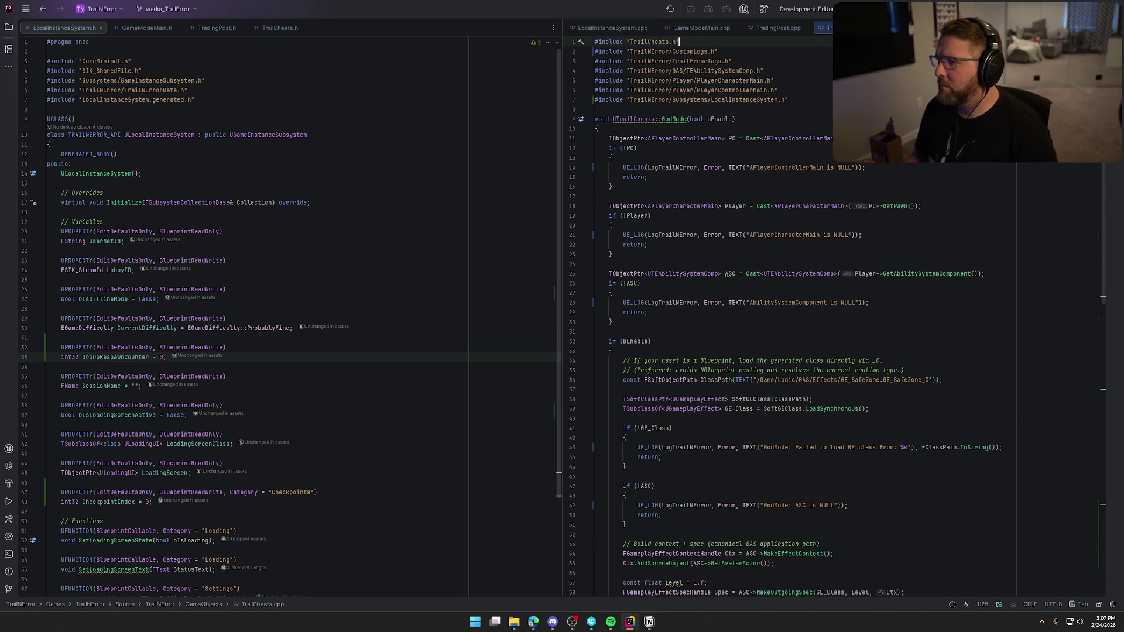
# Step: Switch to GameStateMain.cpp and start searching it for LogTemp
pyautogui.hotkey('ctrl', 'Tab')
pyautogui.hotkey('ctrl', 'f')
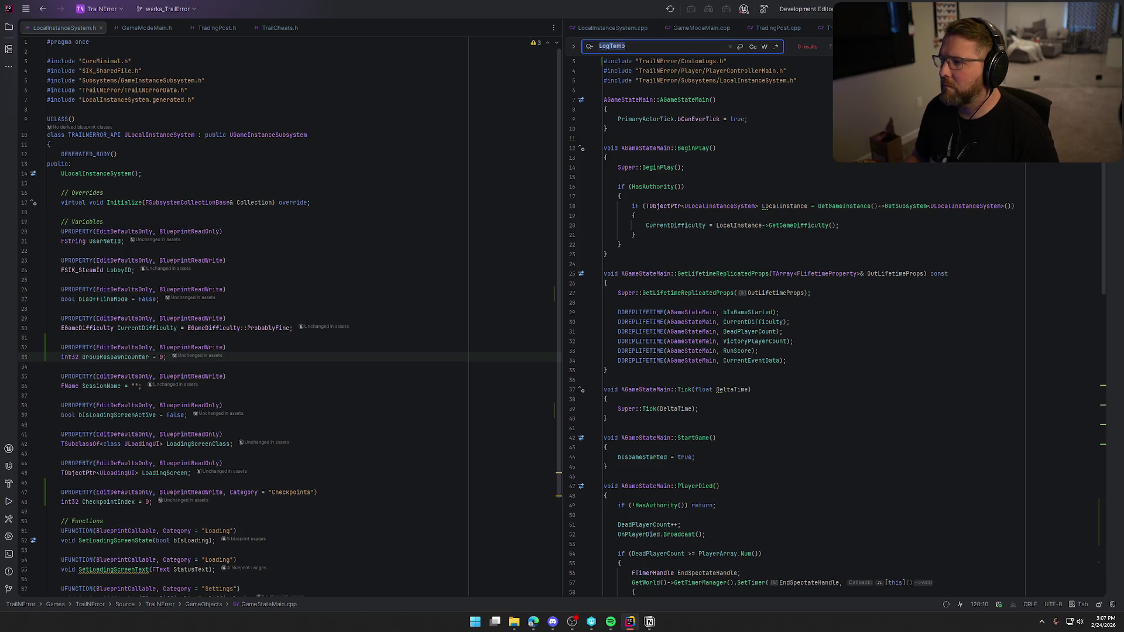
# Step: Dismiss the search and review GameStateMain.cpp's restart-game logging already on LogTrailNError
pyautogui.press('Escape')
pyautogui.click(831, 157)
pyautogui.scroll(-3, 831, 300)
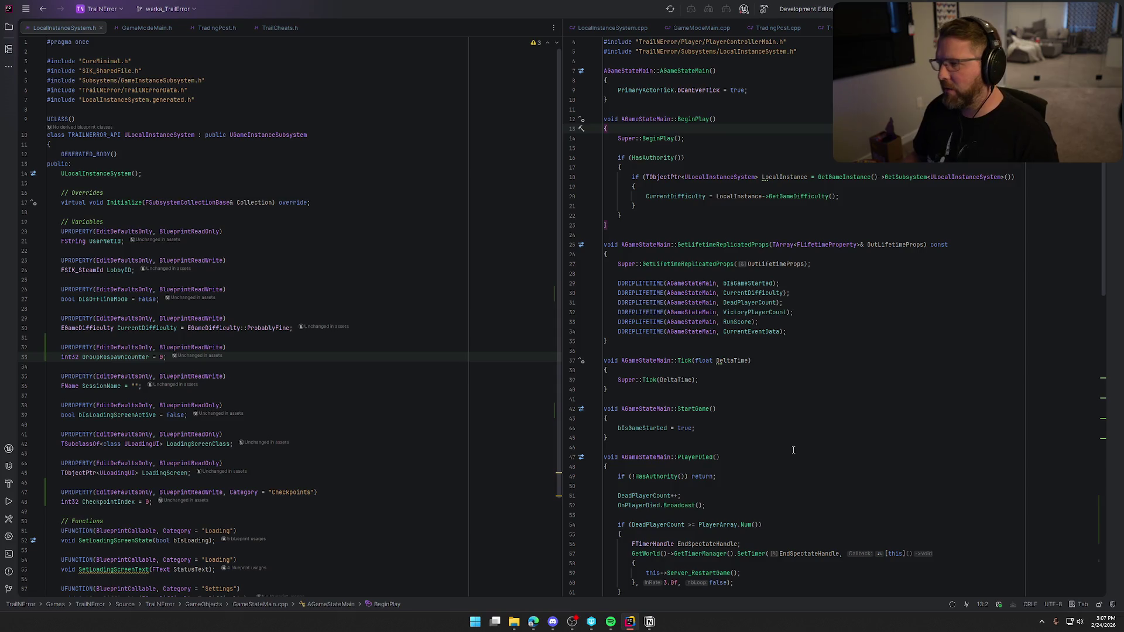
pyautogui.scroll(-8, 821, 477)
pyautogui.scroll(-8, 824, 479)
pyautogui.scroll(-6, 829, 483)
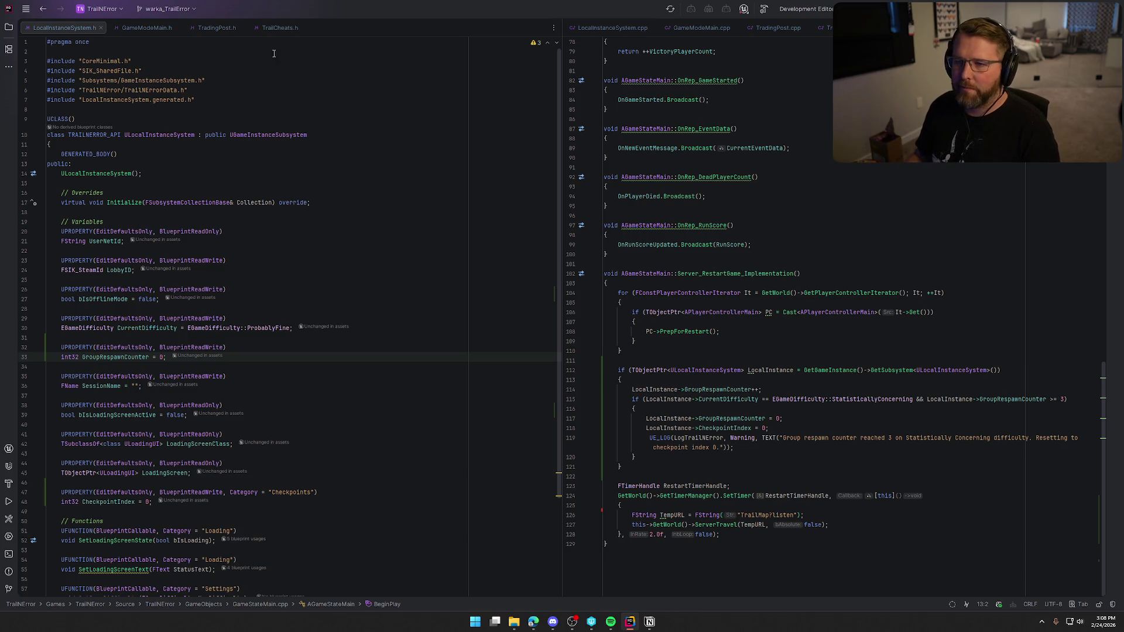
# Step: In TrailCheats.h, add a UFUNCTION(Exec) SetDifficulty declaration below Checkpoint via autocomplete
pyautogui.click(273, 28)
pyautogui.hotkey('ctrl', 'alt', 'Home')
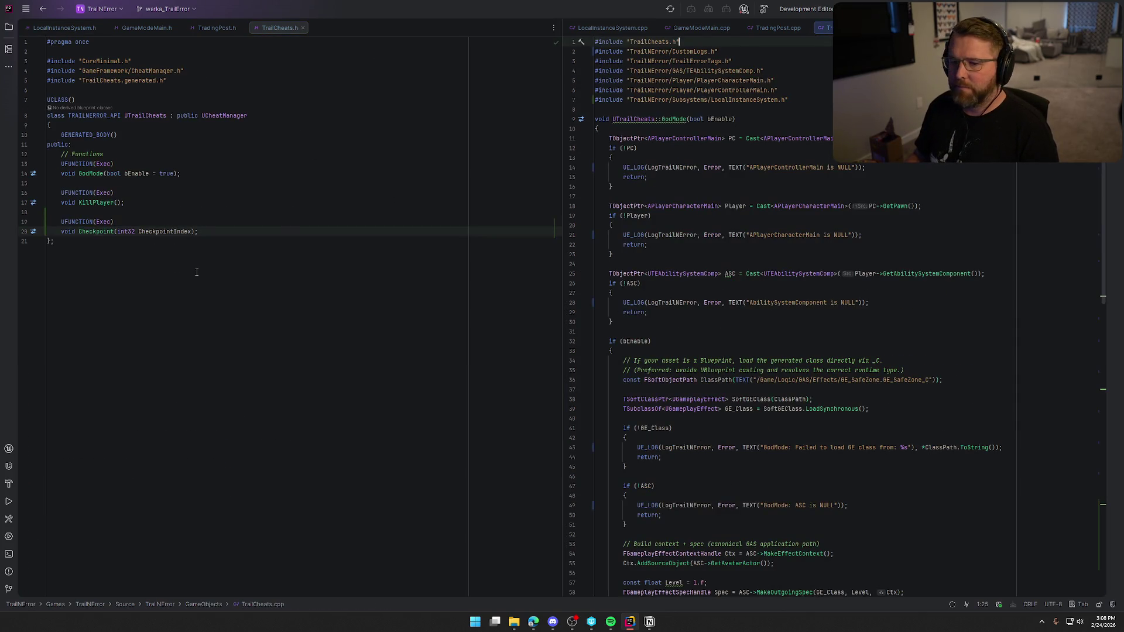
pyautogui.press('Return')
pyautogui.press('Return')
pyautogui.write('UFUN')
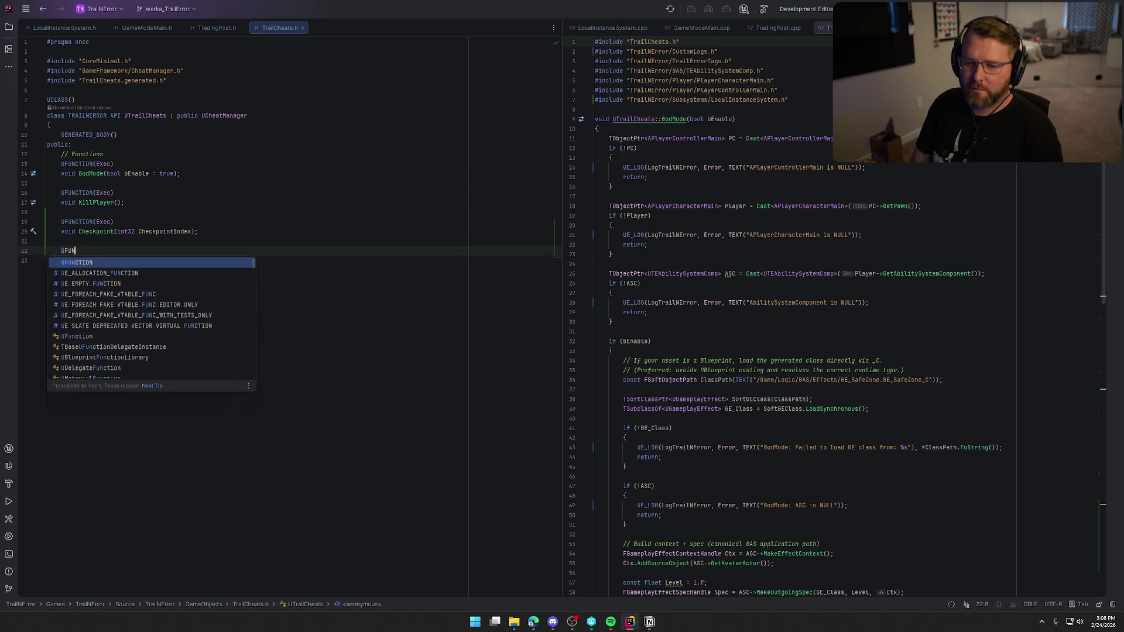
pyautogui.press('Tab')
pyautogui.press('Return')
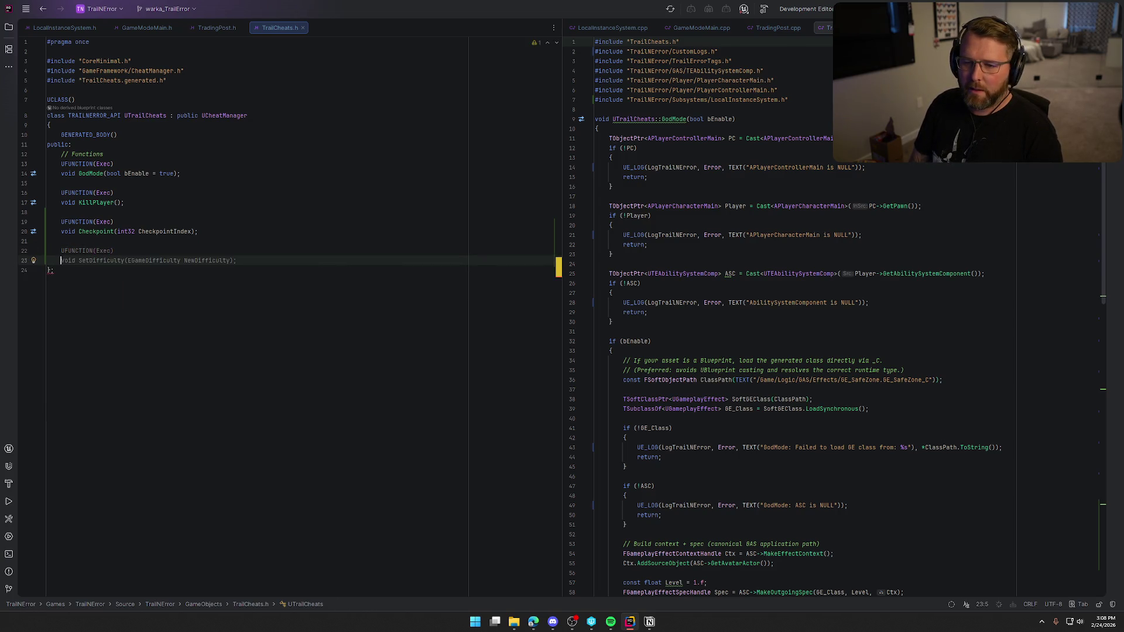
pyautogui.press('Tab')
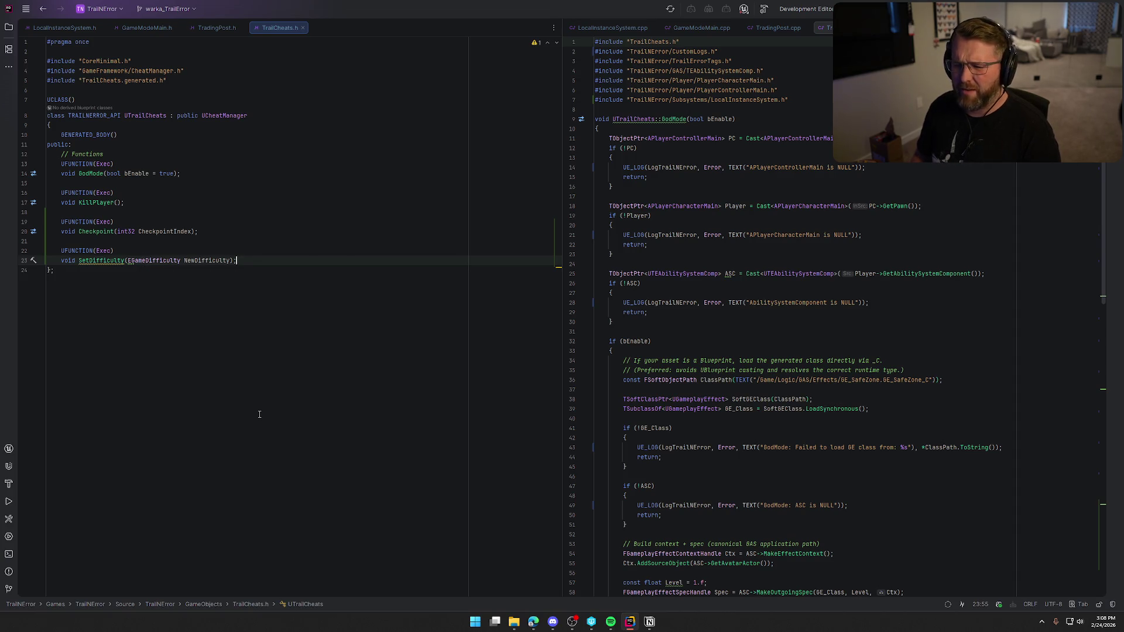
# Step: Change the parameter to int8 Difficulty and bring up quick actions on SetDifficulty
pyautogui.press('Left')
pyautogui.press('Left')
pyautogui.press('Left')
pyautogui.press('Left')
pyautogui.press('Left')
pyautogui.press('Left')
pyautogui.press('Left')
pyautogui.press('Left')
pyautogui.press('Left')
pyautogui.press('Left')
pyautogui.press('Left')
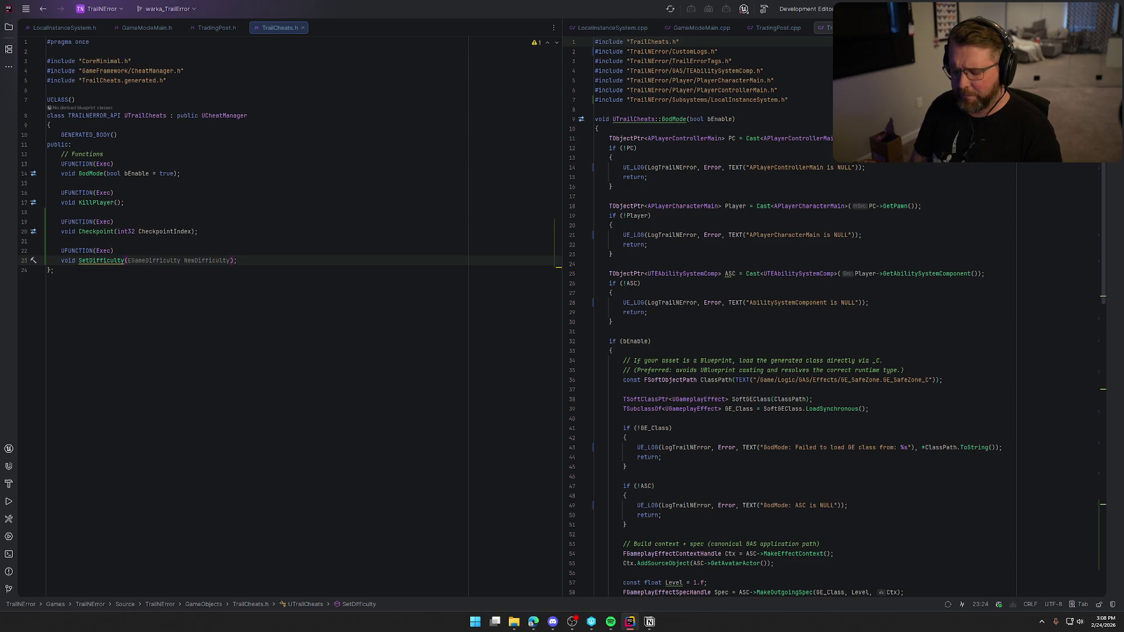
pyautogui.write('int')
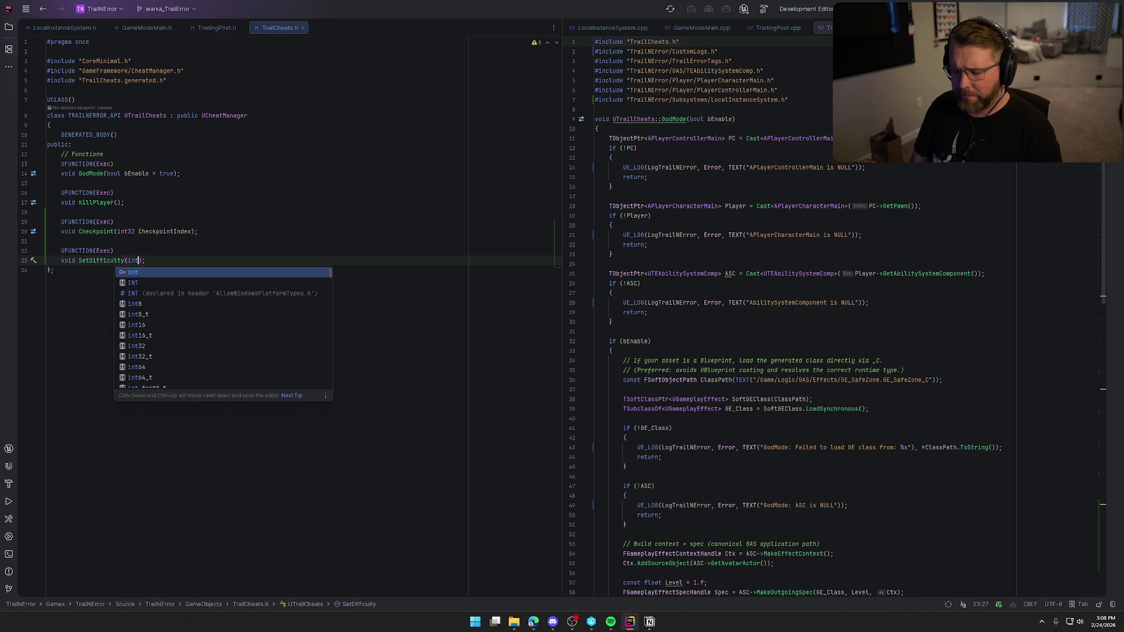
pyautogui.write('8 Difficulty')
pyautogui.press('End')
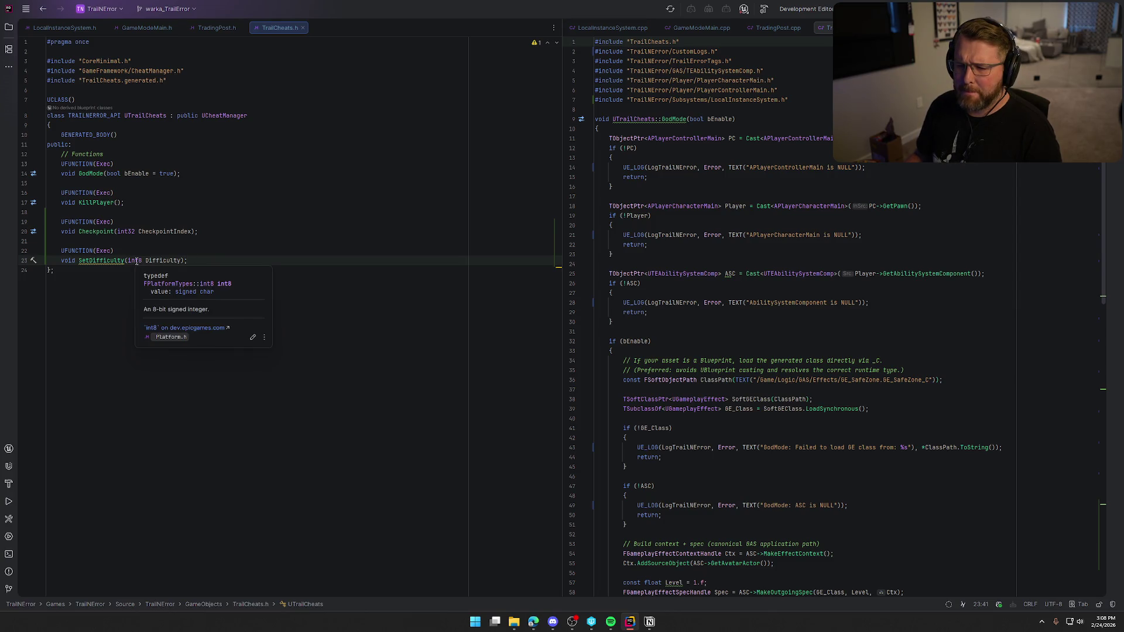
pyautogui.hotkey('alt', 'Return')
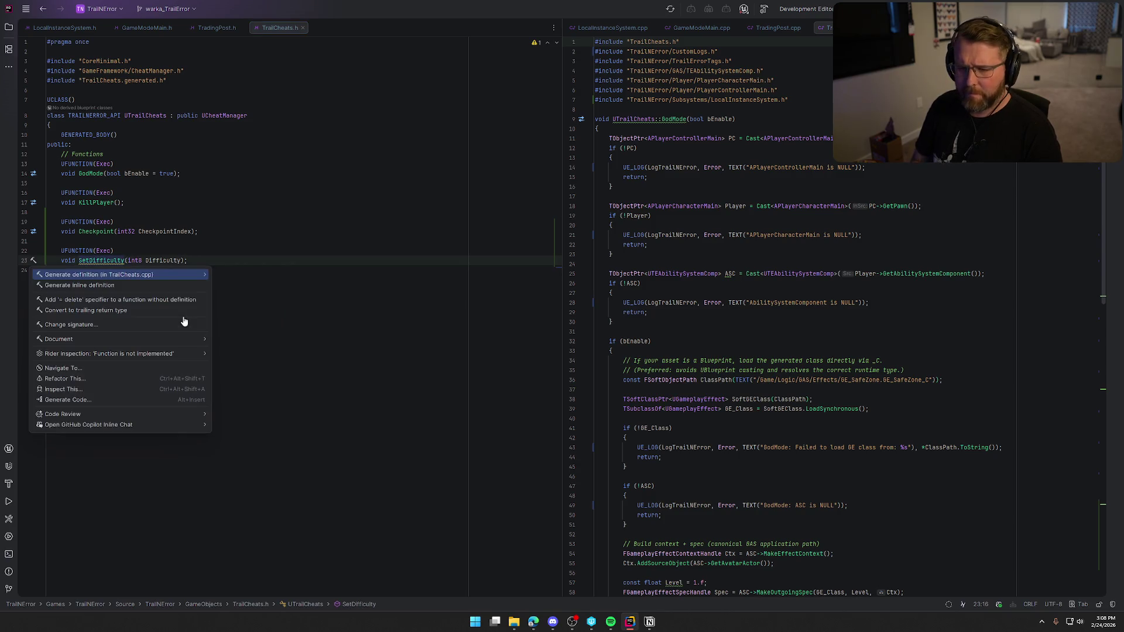
# Step: Generate SetDifficulty in TrailCheats.cpp with a TObjectPtr<ULocalInstanceSystem> body setting difficulty, then build the project
pyautogui.press('Return')
pyautogui.press('Return')
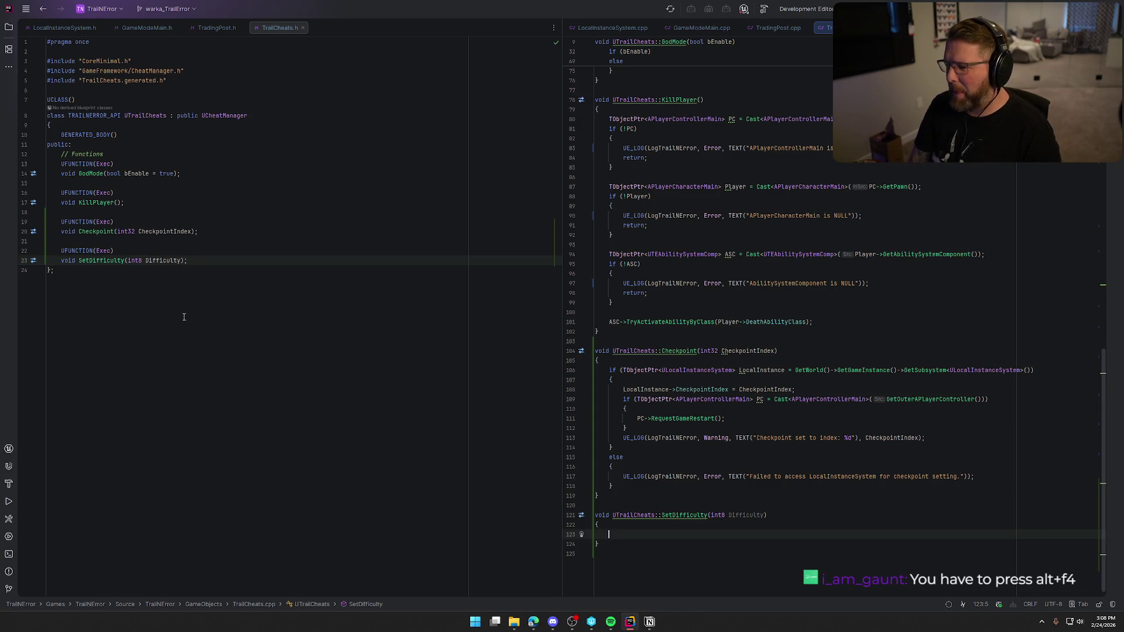
pyautogui.write('if (TO')
pyautogui.press('Return')
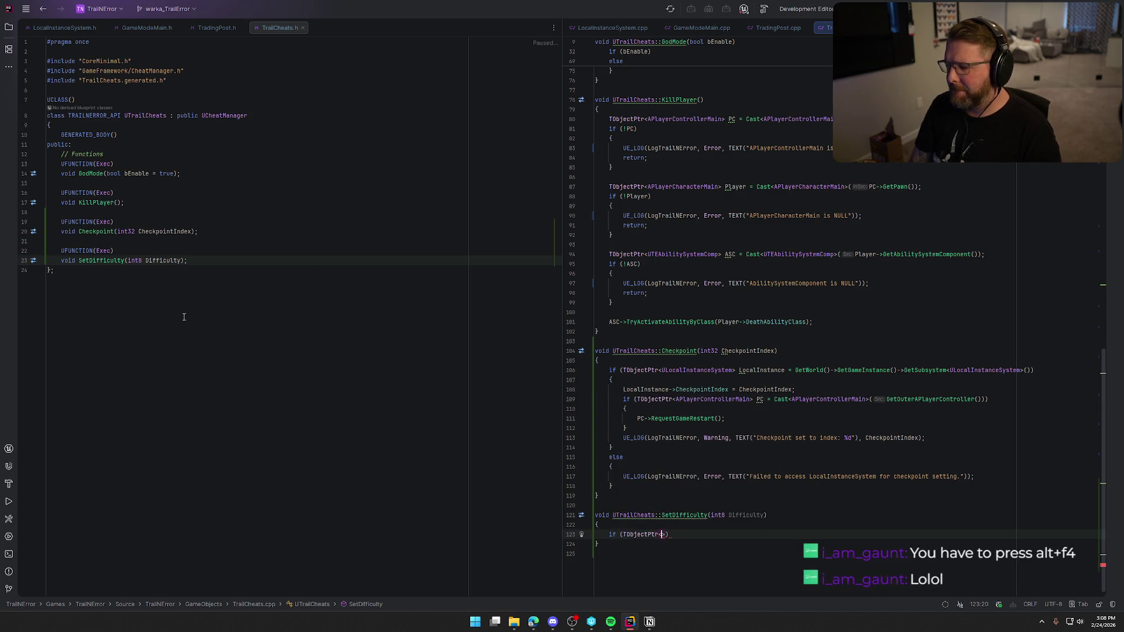
pyautogui.write('U')
pyautogui.write('LocalInstanceSystem>')
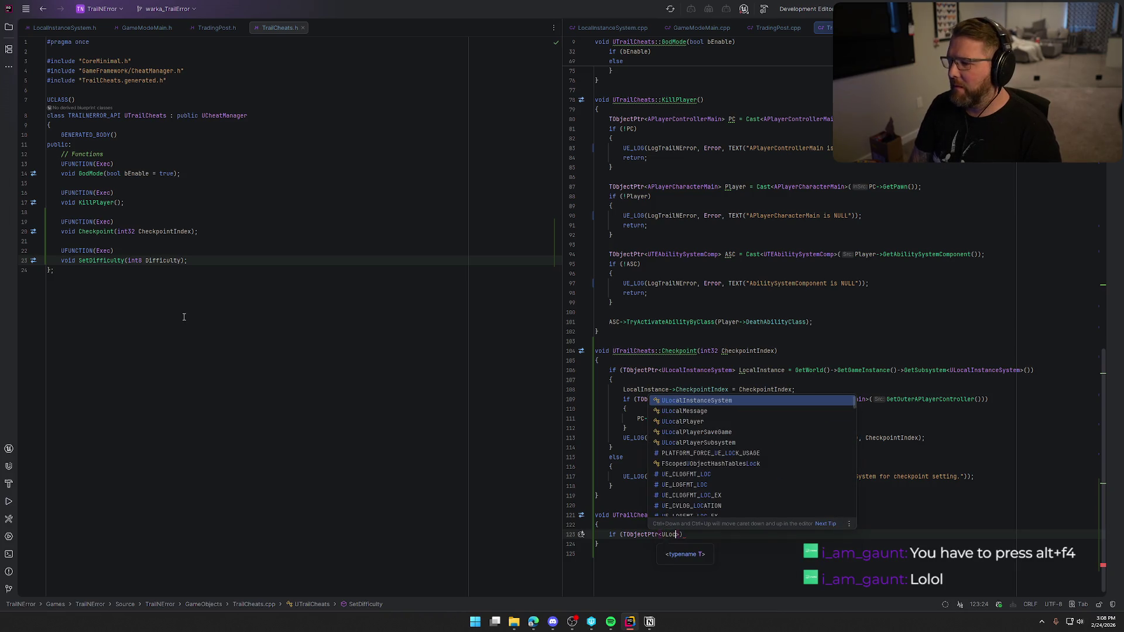
pyautogui.press('Return')
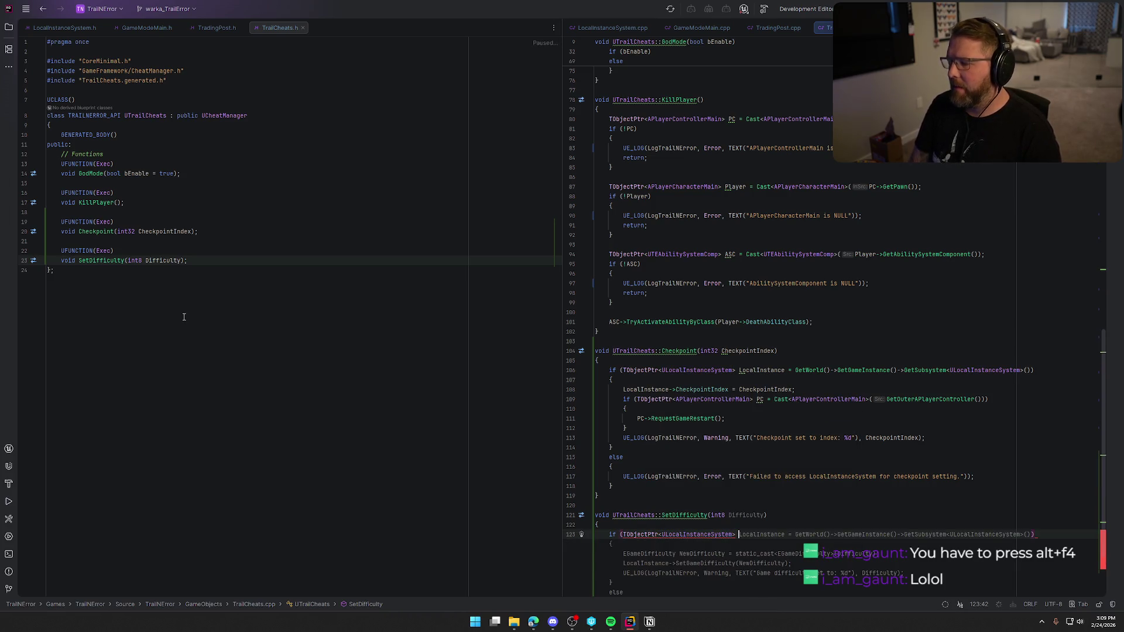
pyautogui.press('Tab')
pyautogui.scroll(-2, 796, 541)
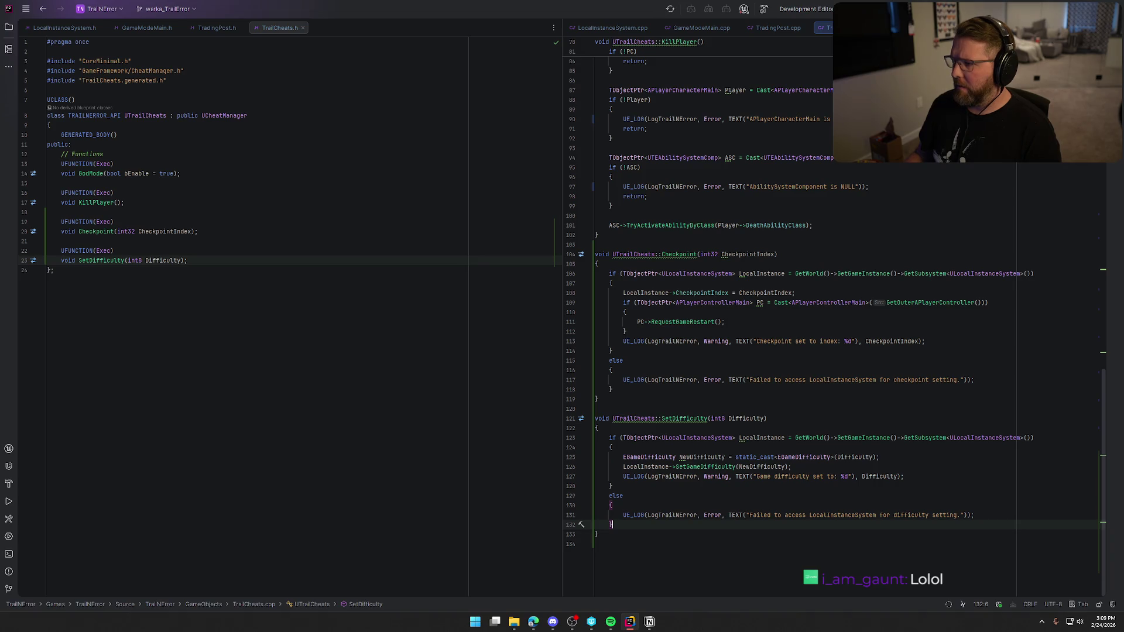
pyautogui.hotkey('ctrl', 'shift', 'b')
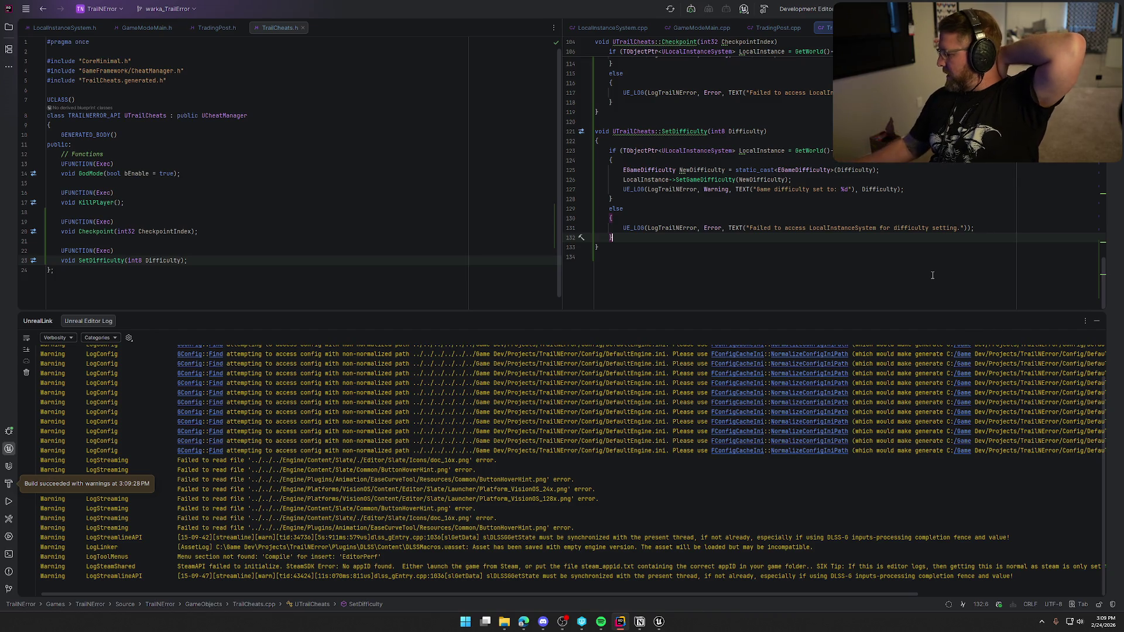
# Step: Hide the build log and bring Unreal Editor's GM_InGame blueprint forward
pyautogui.click(1096, 323)
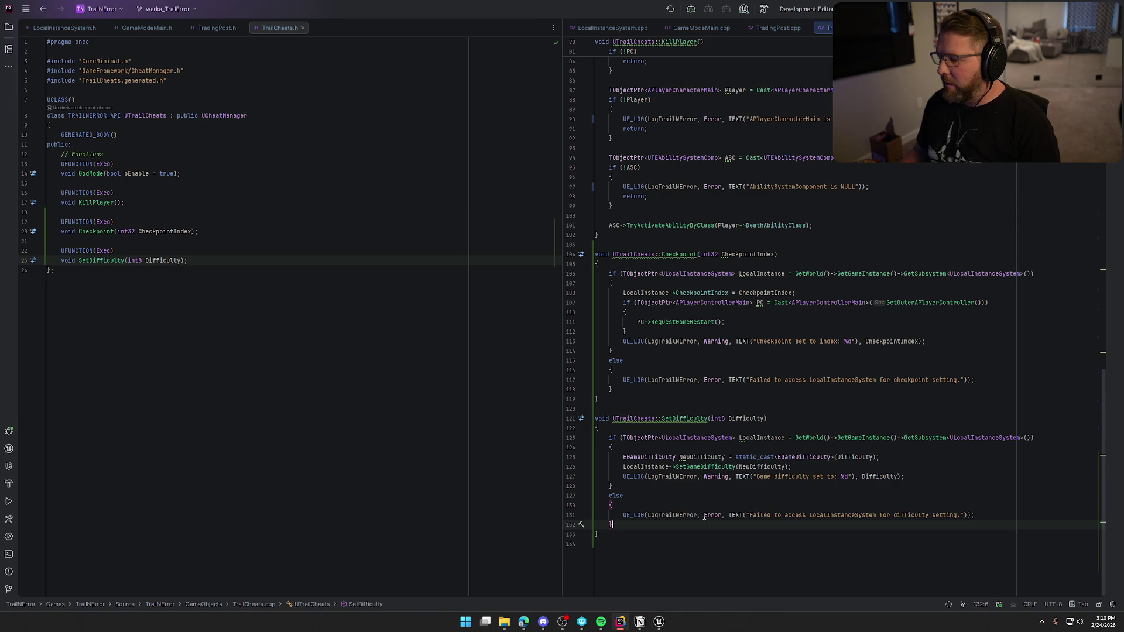
pyautogui.click(659, 622)
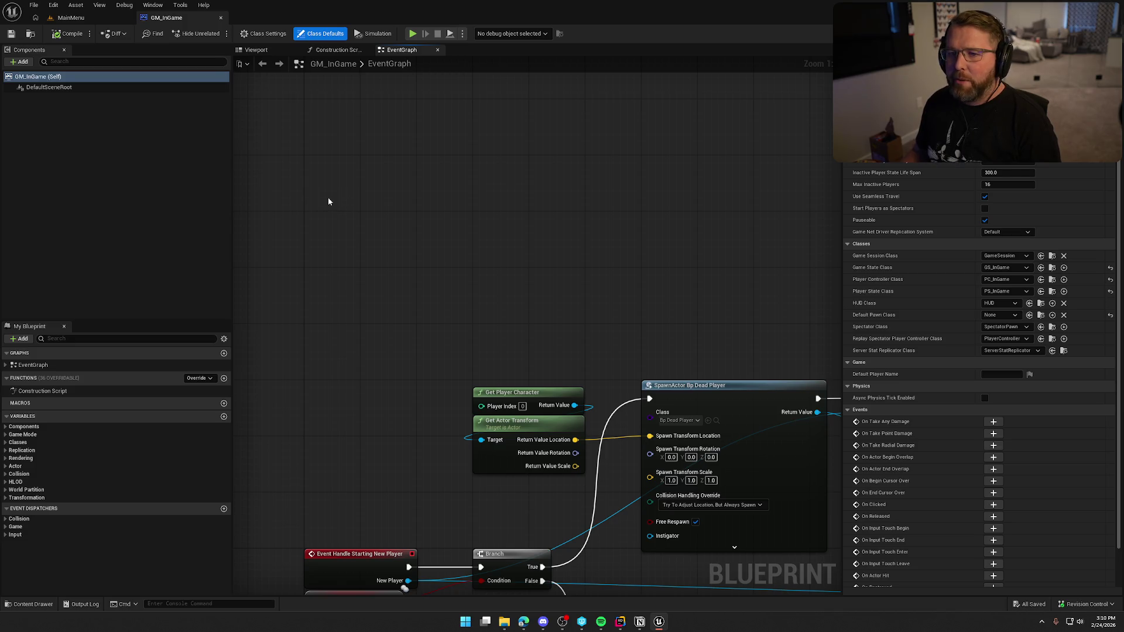
# Step: Nudge the Current Difficulty node into place among the Local Instance System nodes in GM_InGame
pyautogui.moveTo(445, 232); pyautogui.dragTo(526, 186)
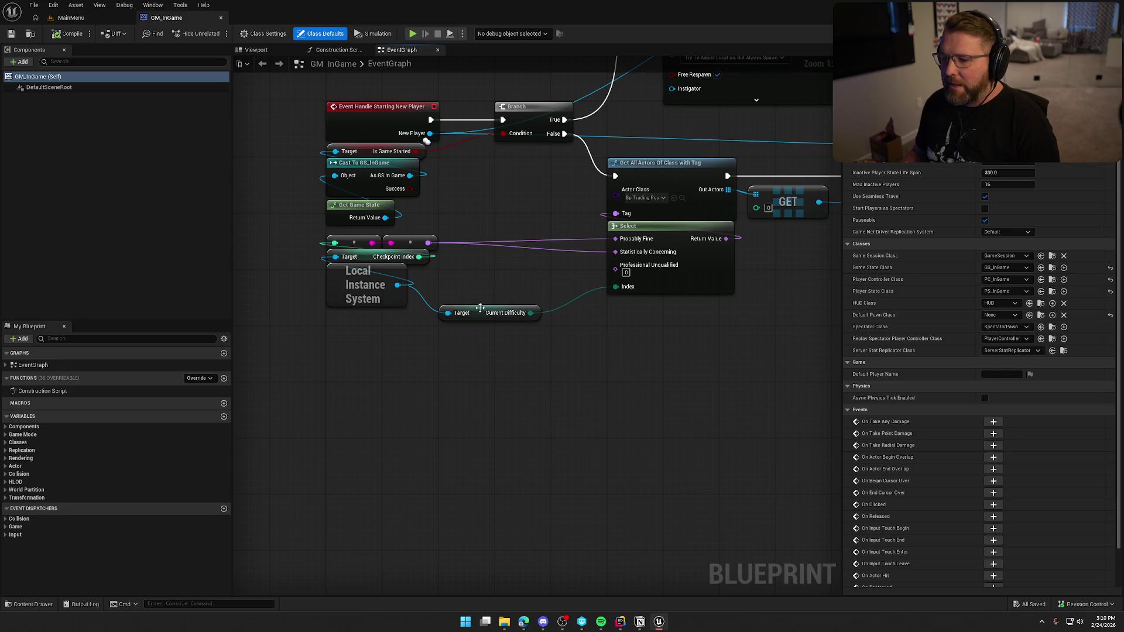
pyautogui.moveTo(480, 308); pyautogui.dragTo(479, 280)
pyautogui.click(505, 339)
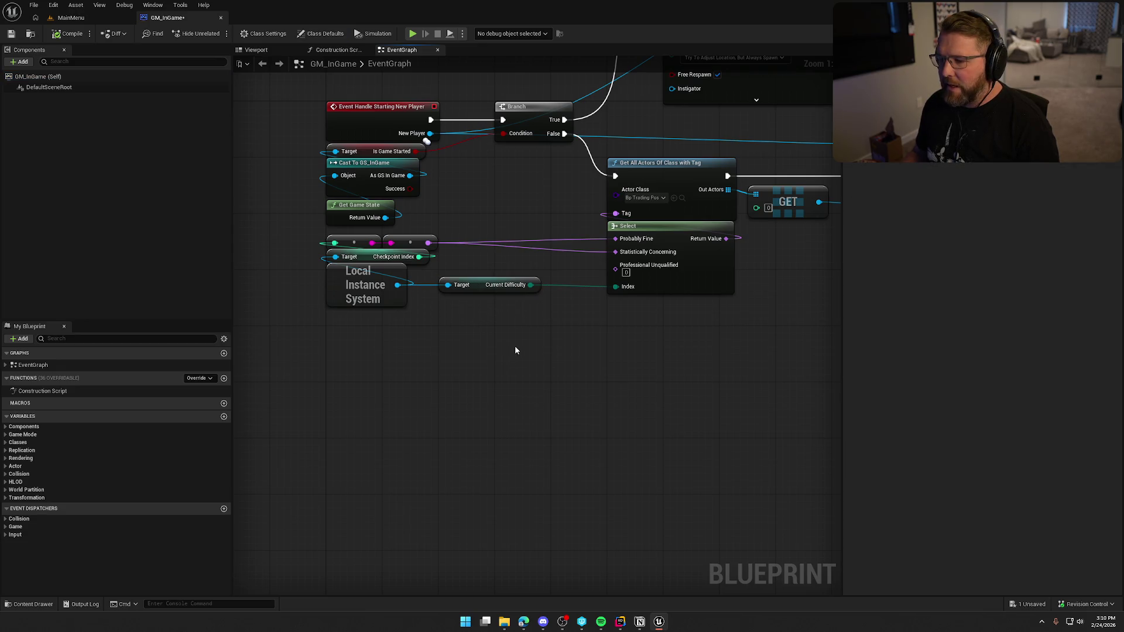
pyautogui.moveTo(537, 339); pyautogui.dragTo(318, 234)
pyautogui.click(428, 420)
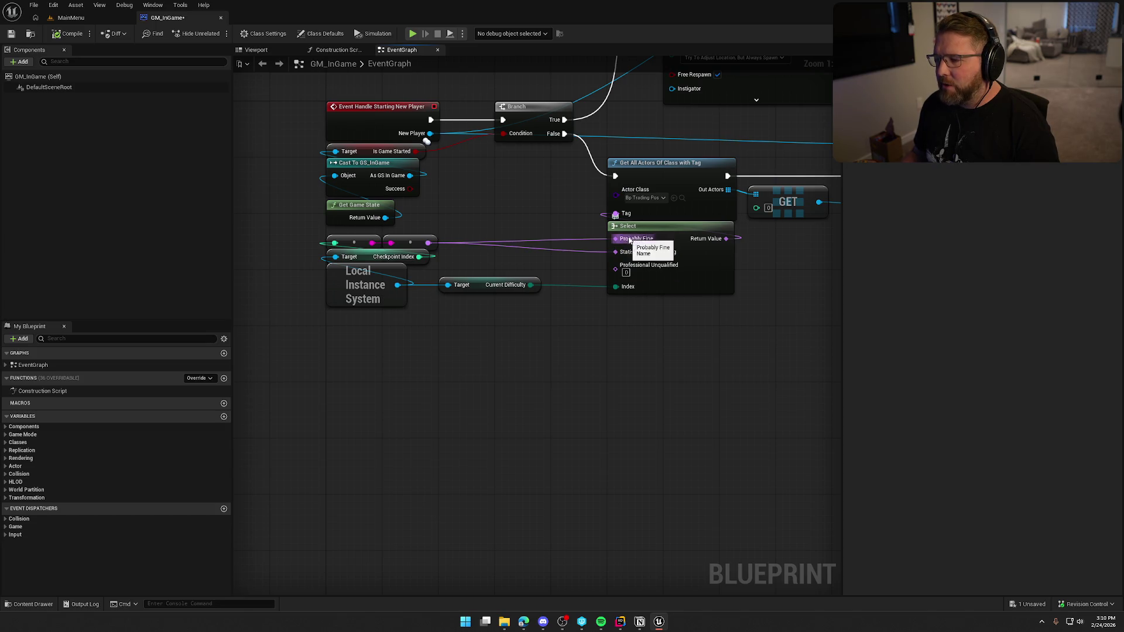
pyautogui.moveTo(676, 360); pyautogui.dragTo(633, 409)
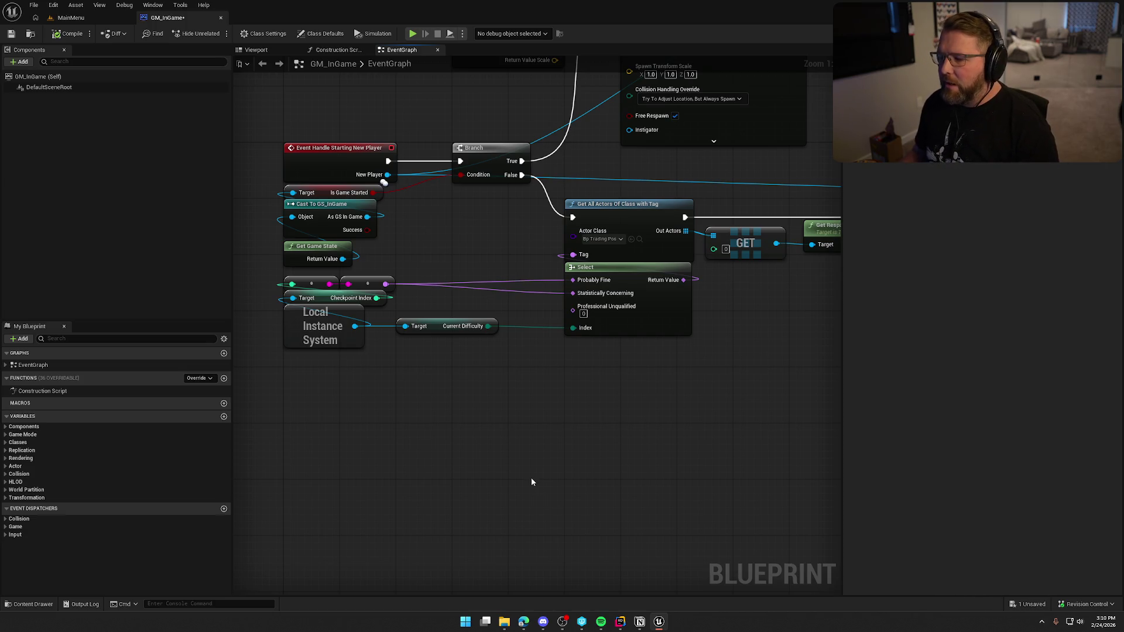
pyautogui.moveTo(503, 460); pyautogui.dragTo(496, 494)
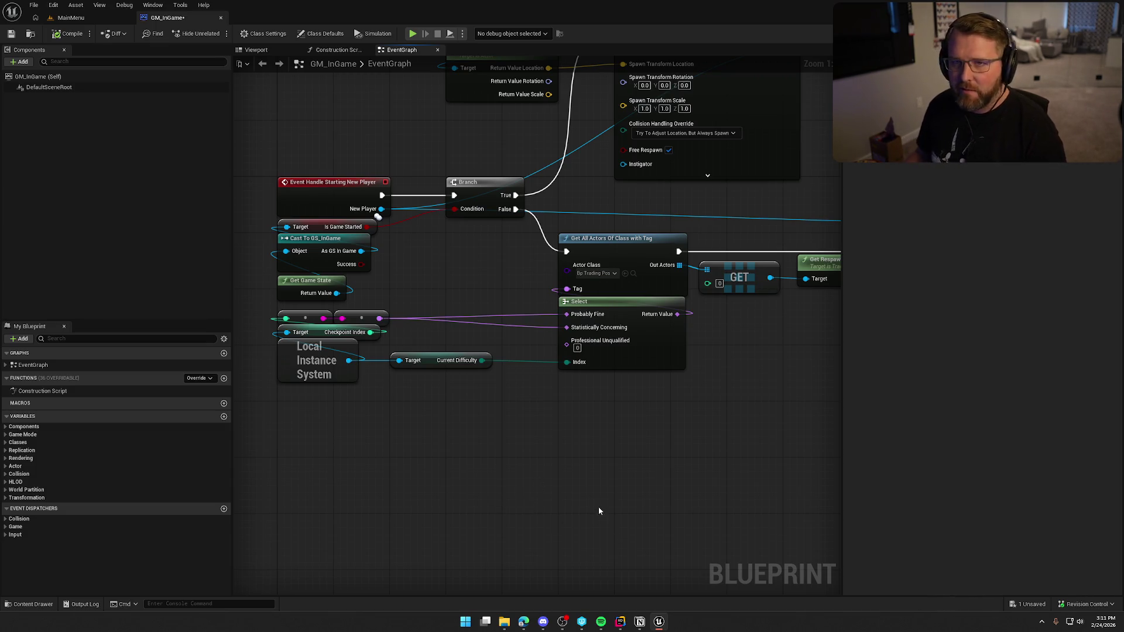
pyautogui.moveTo(570, 442); pyautogui.dragTo(565, 507)
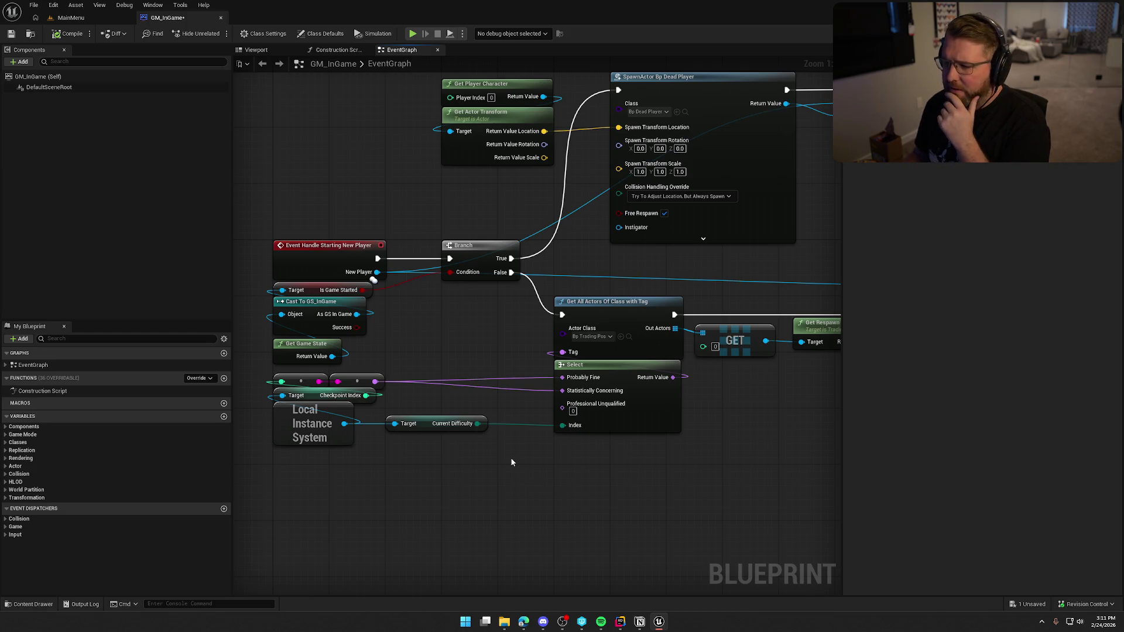
# Step: Move the Select node slightly left and save the GM_InGame blueprint
pyautogui.moveTo(631, 367); pyautogui.dragTo(573, 368)
pyautogui.click(659, 431)
pyautogui.moveTo(702, 450); pyautogui.dragTo(686, 333)
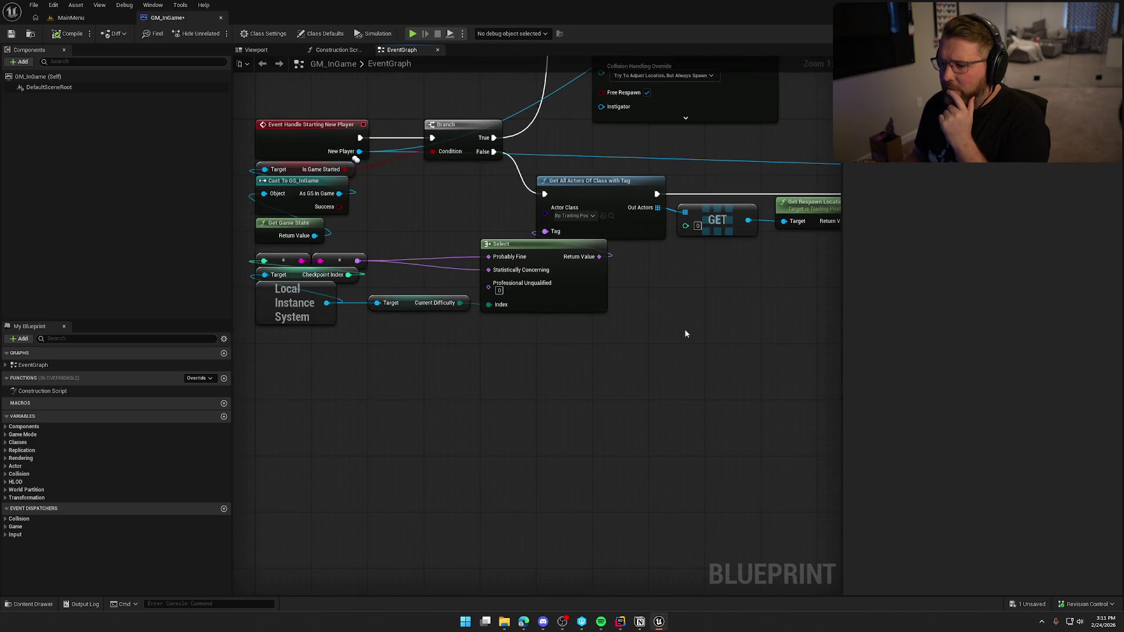
pyautogui.hotkey('ctrl', 's')
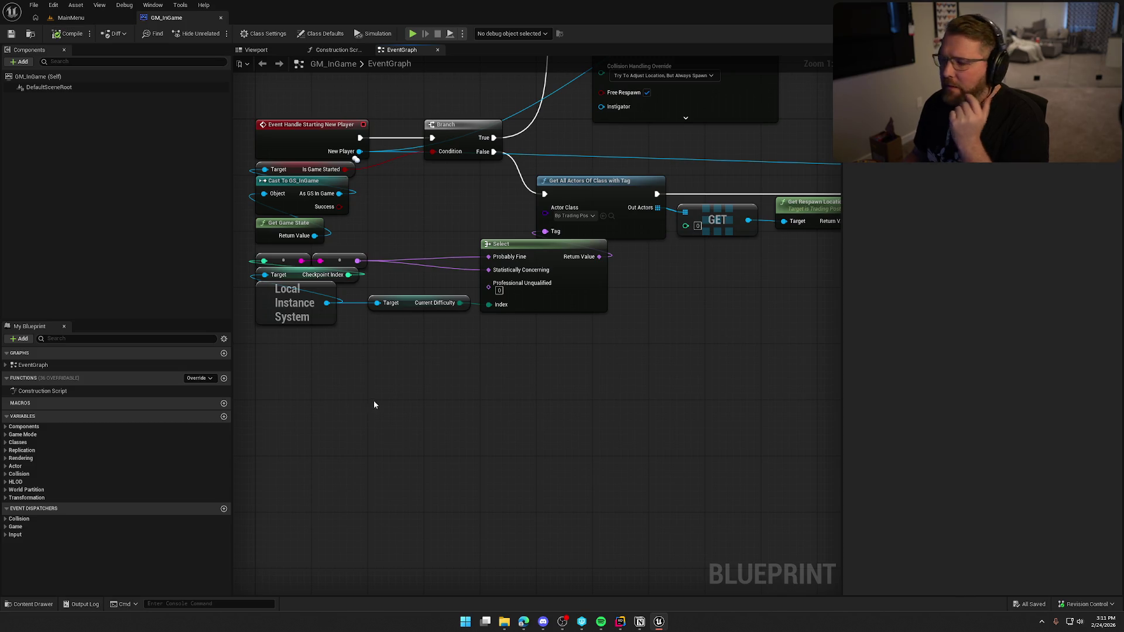
# Step: Pan the event graph to review the new-player difficulty wiring up to Get Player Character
pyautogui.moveTo(372, 402); pyautogui.dragTo(429, 438)
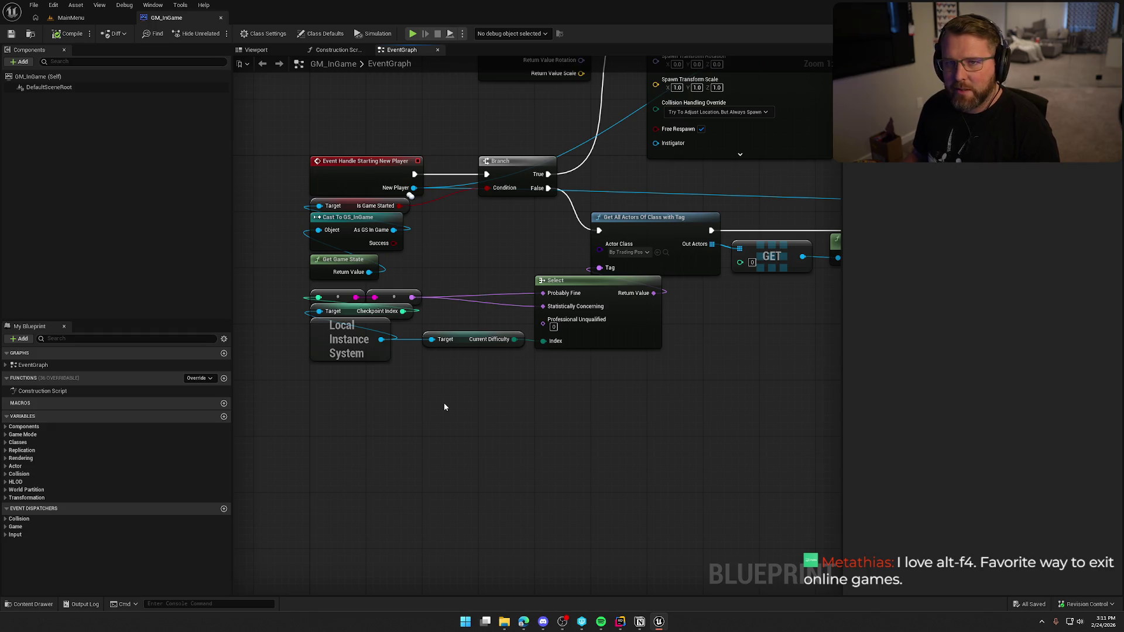
pyautogui.moveTo(443, 406); pyautogui.dragTo(493, 442)
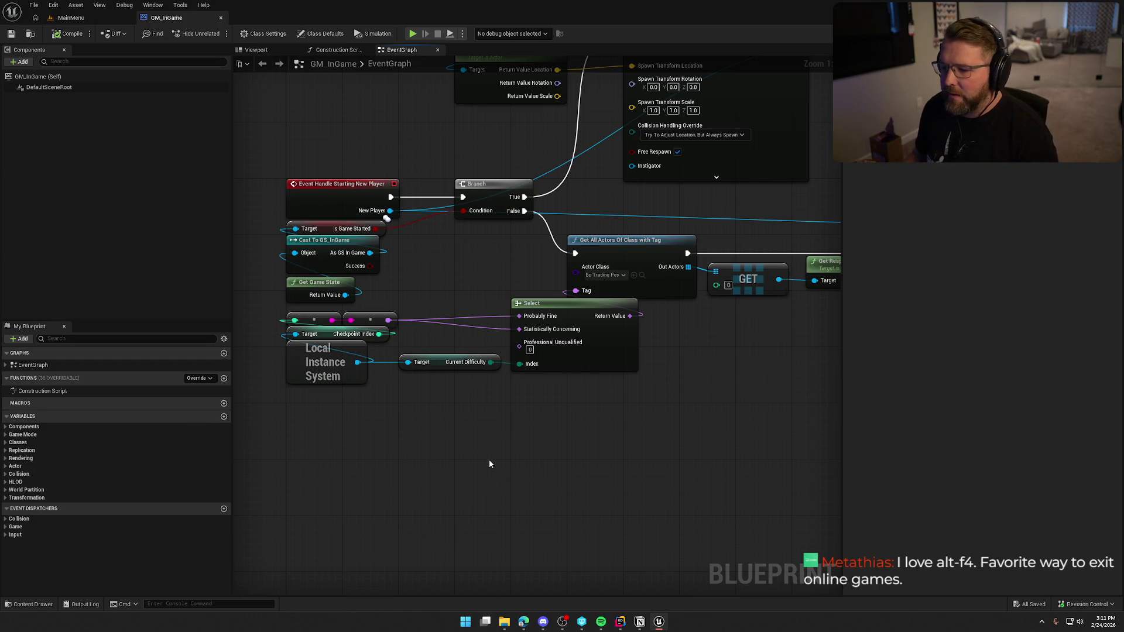
pyautogui.moveTo(488, 459); pyautogui.dragTo(504, 471)
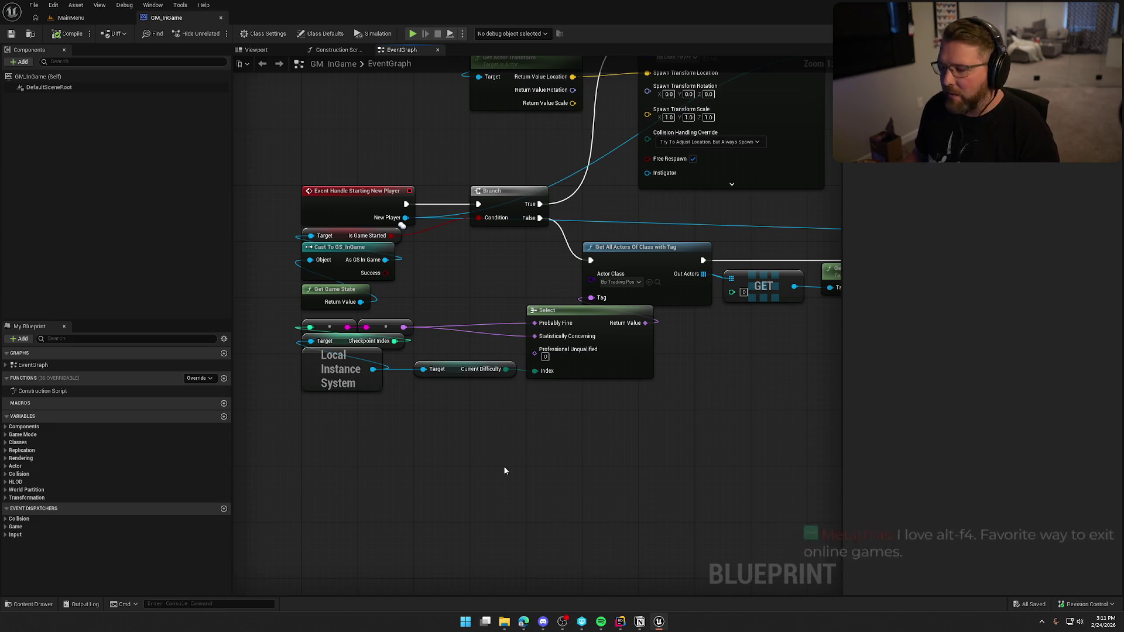
pyautogui.moveTo(505, 471)
pyautogui.mouseDown()
pyautogui.moveTo(493, 465)
pyautogui.moveTo(517, 471)
pyautogui.mouseUp()
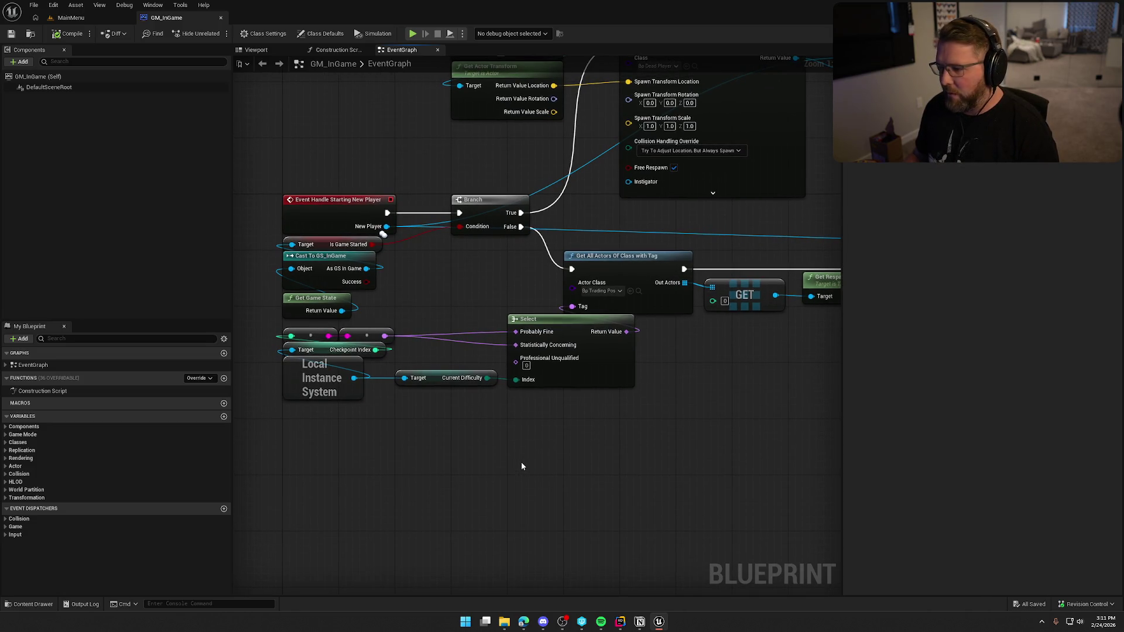
pyautogui.moveTo(521, 462); pyautogui.dragTo(536, 471)
pyautogui.moveTo(373, 137); pyautogui.dragTo(382, 178)
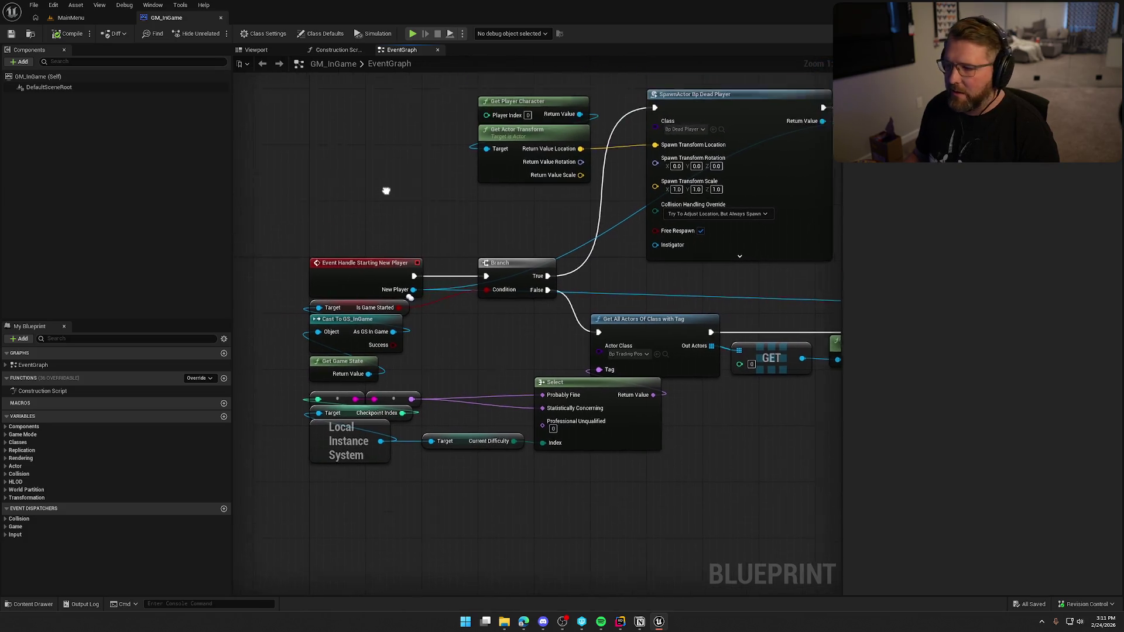